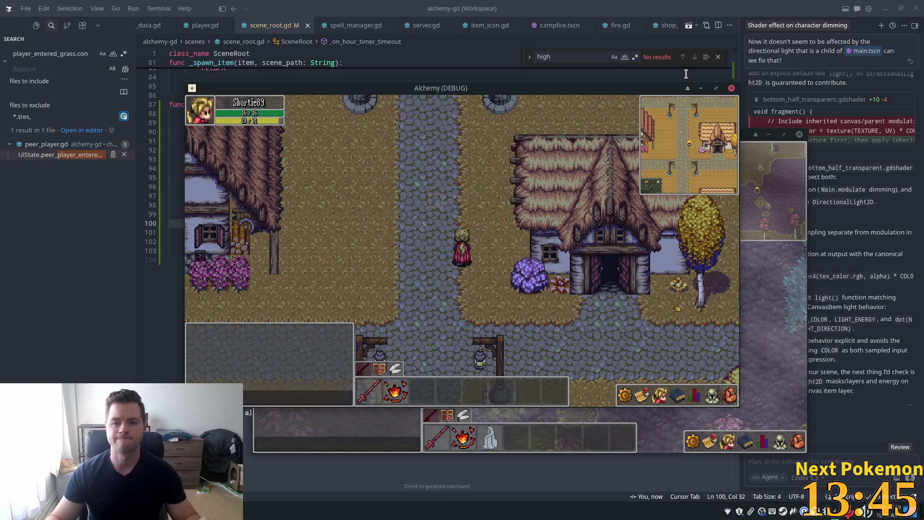
# Bring Cursor forward and review the 6 AM and evening branches of _on_hour_timer_timeout.
pyautogui.click(530, 5)
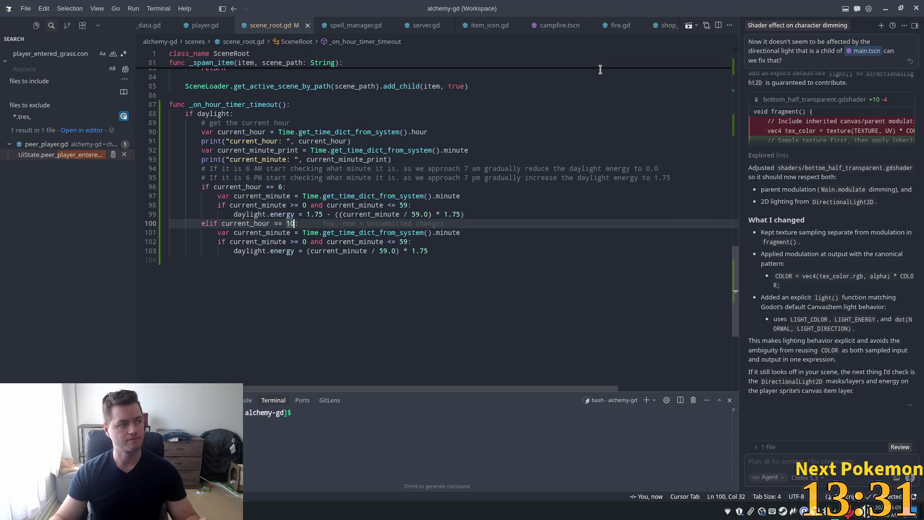
pyautogui.click(428, 196)
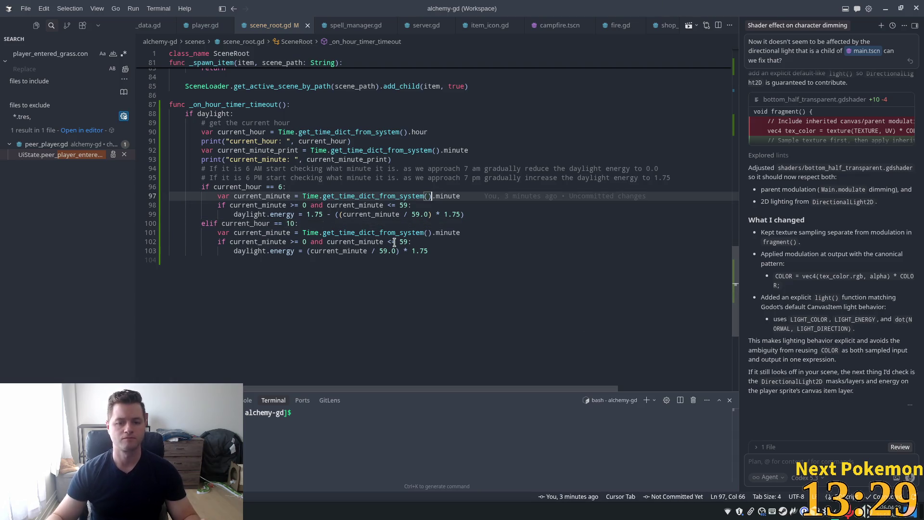
pyautogui.click(394, 242)
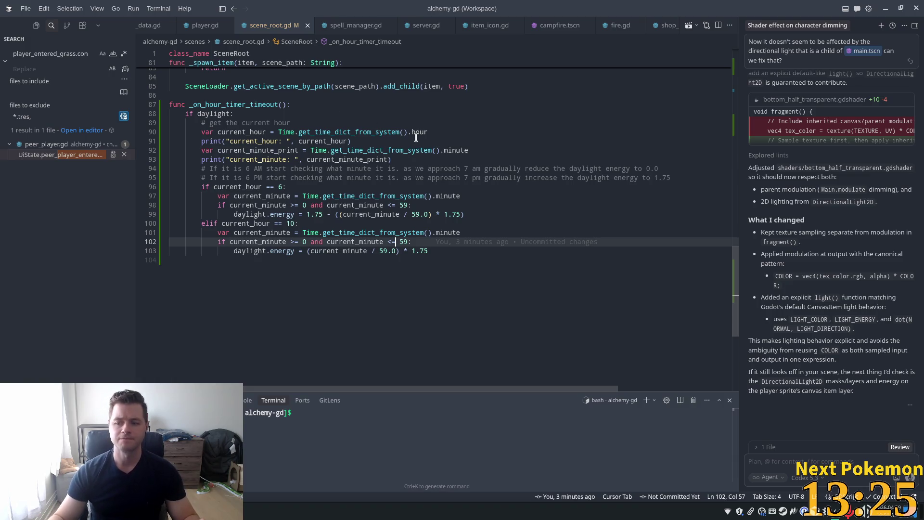
pyautogui.moveTo(256, 150)
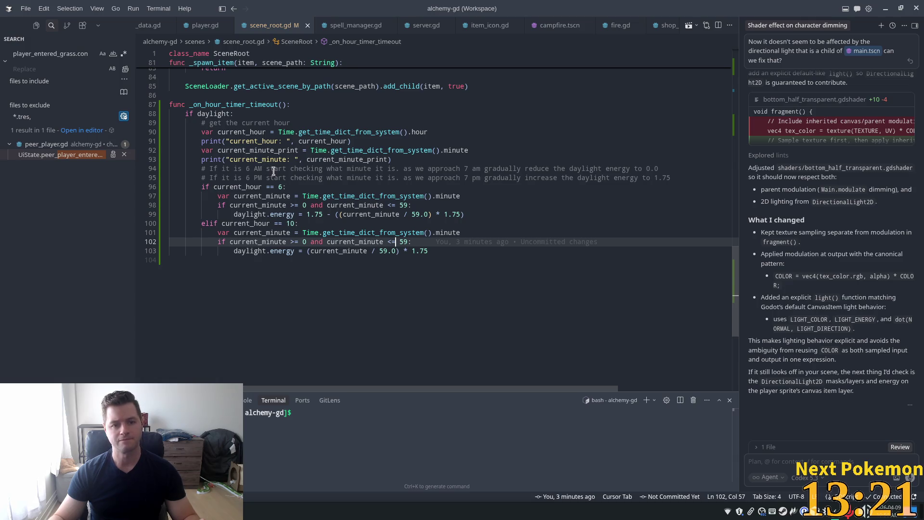
pyautogui.scroll(2, 273, 178)
# Select and delete the current_hour and current_minute_print debug lines.
pyautogui.click(363, 208)
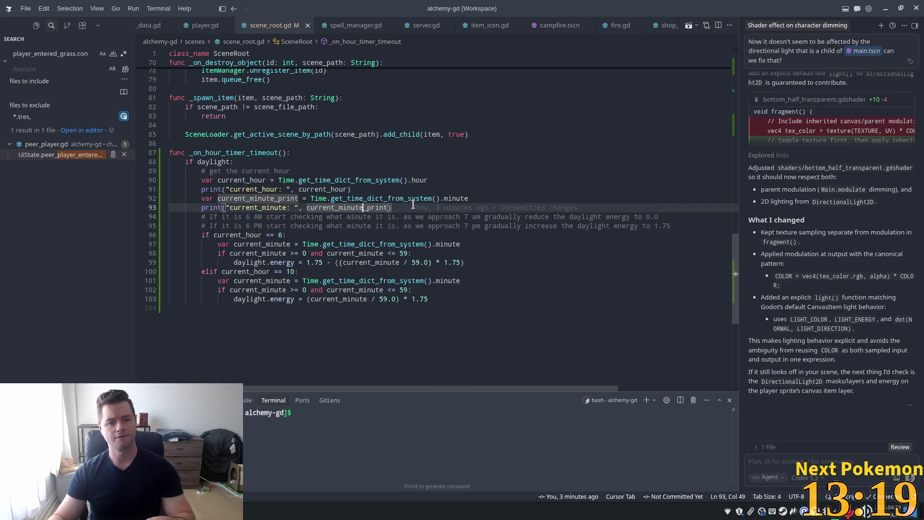
pyautogui.moveTo(401, 203)
pyautogui.moveTo(397, 208)
pyautogui.mouseDown()
pyautogui.moveTo(202, 198)
pyautogui.moveTo(152, 180)
pyautogui.mouseUp()
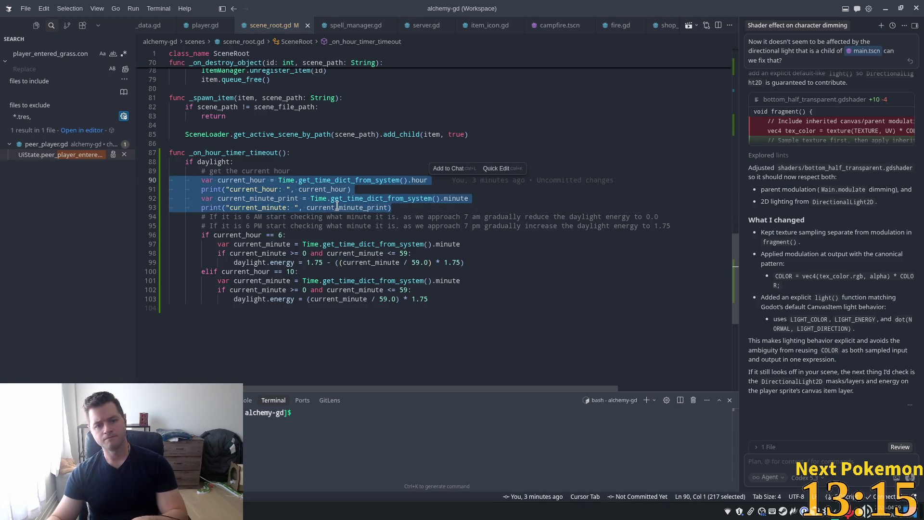
pyautogui.press('BackSpace')
pyautogui.press('BackSpace')
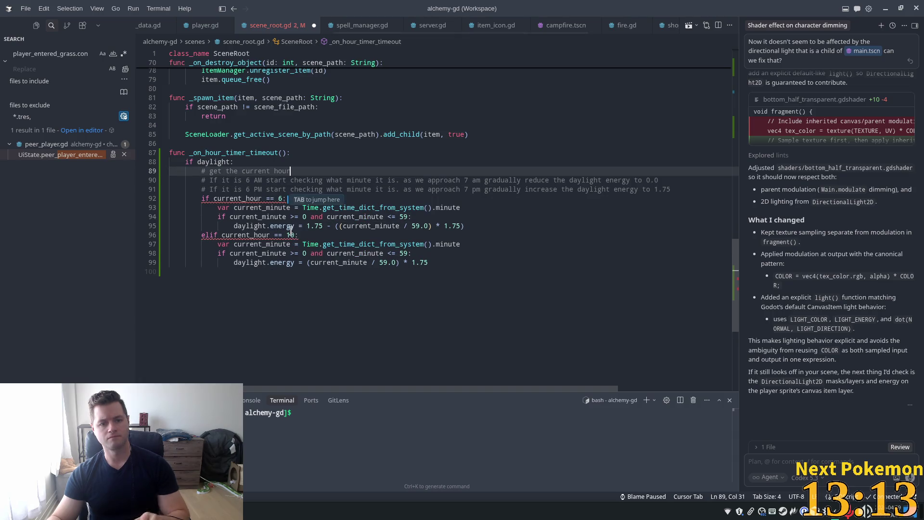
# Change the elif hour from 10 to 18; an accepted inline suggestion restores the debug lines.
pyautogui.doubleClick(290, 234)
pyautogui.write('18')
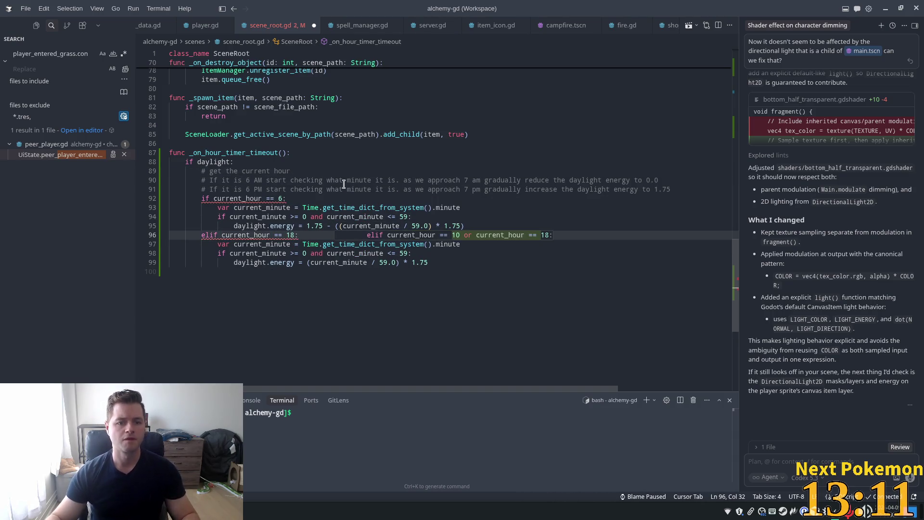
pyautogui.press('End')
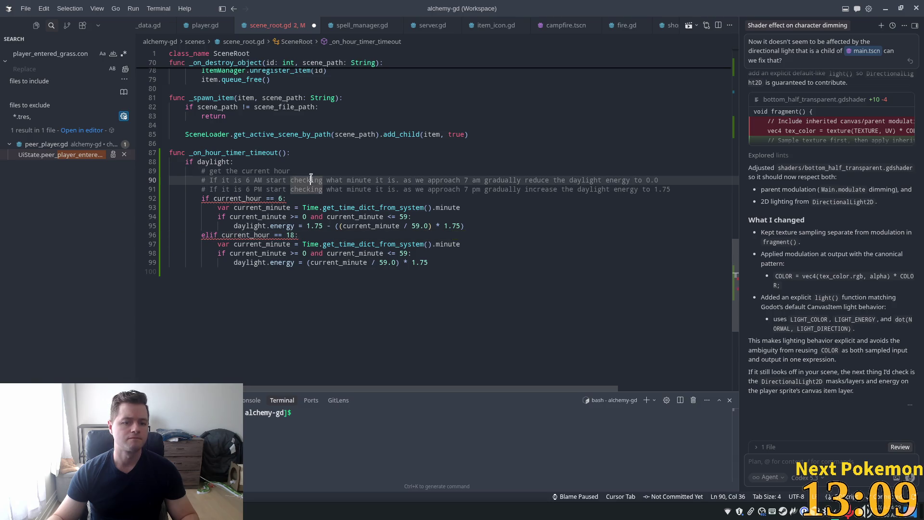
pyautogui.press('Tab')
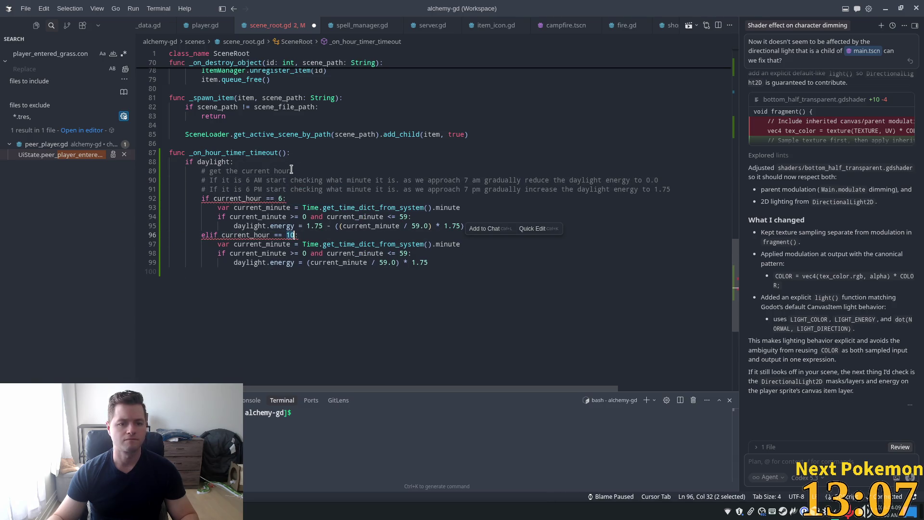
pyautogui.press('Tab')
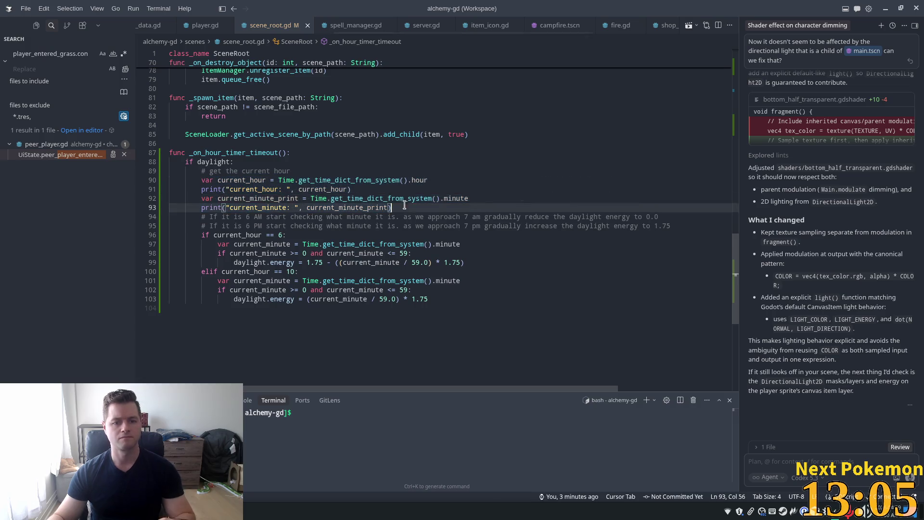
# Delete the restored hour/minute debug prints again, set the elif hour to 18, and save scene_root.gd.
pyautogui.moveTo(169, 190); pyautogui.dragTo(393, 208)
pyautogui.press('BackSpace')
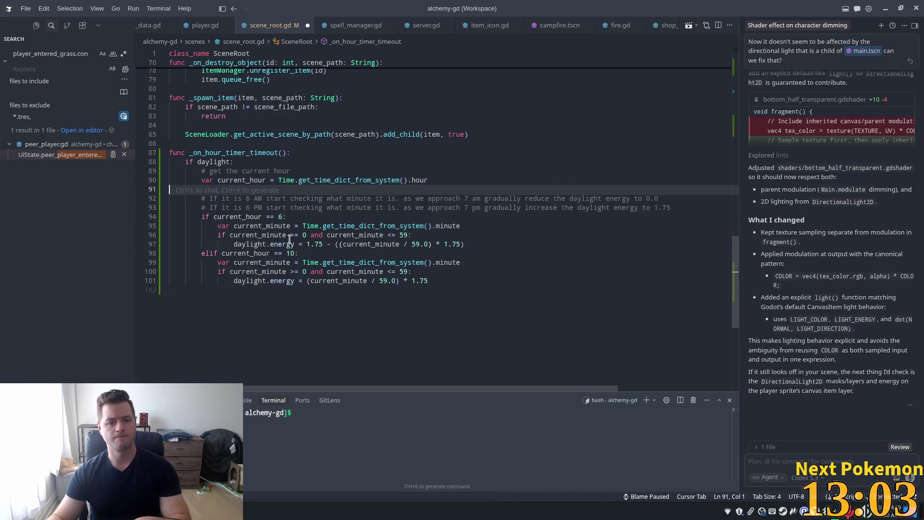
pyautogui.doubleClick(291, 253)
pyautogui.write('18')
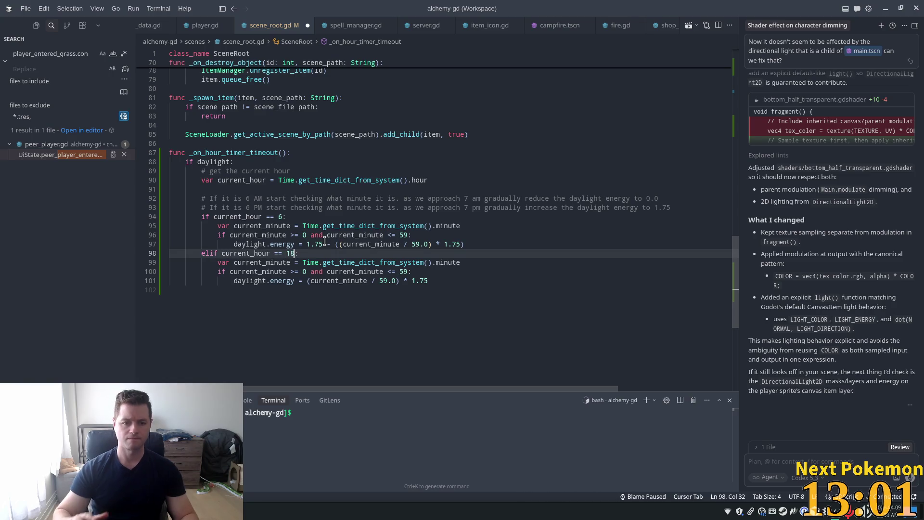
pyautogui.hotkey('ctrl', 's')
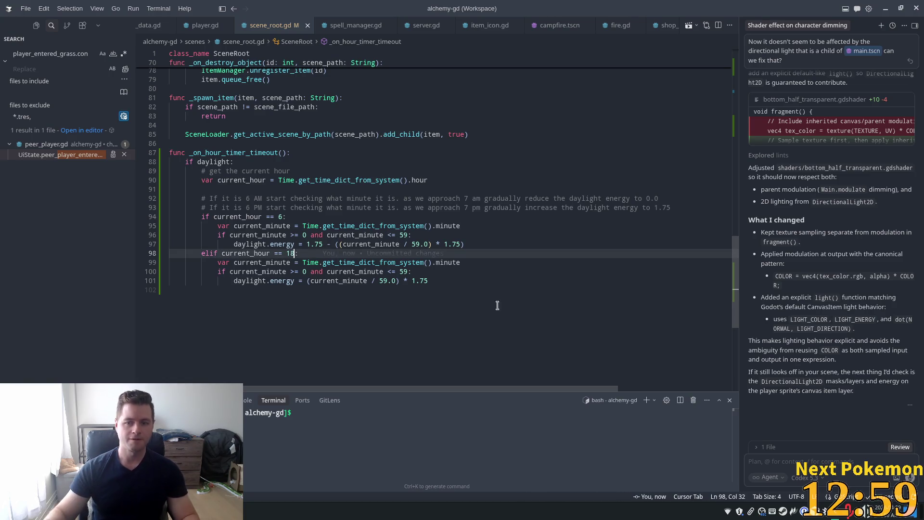
pyautogui.moveTo(736, 259)
pyautogui.mouseDown()
pyautogui.moveTo(738, 144)
pyautogui.moveTo(766, 26)
pyautogui.mouseUp()
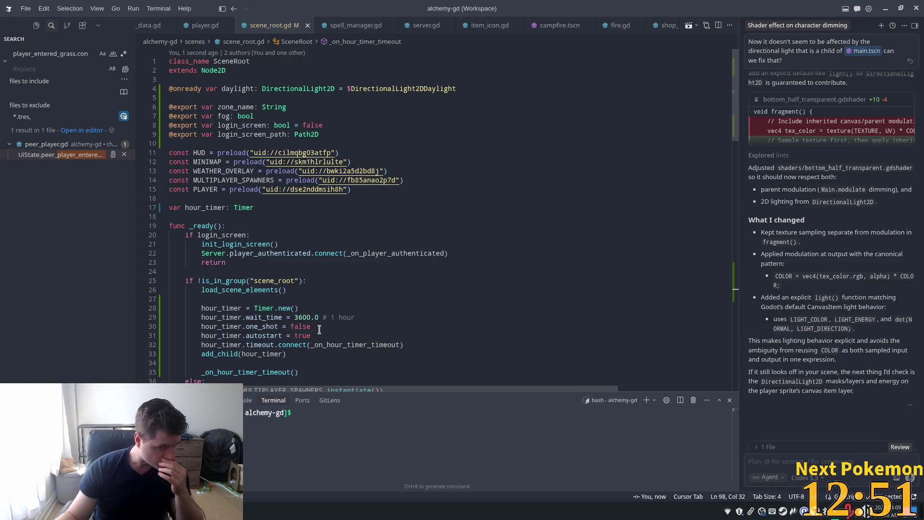
# Change the hour timer wait_time from 3600.0 to 600.0 (10 minutes) and save.
pyautogui.scroll(-4, 313, 284)
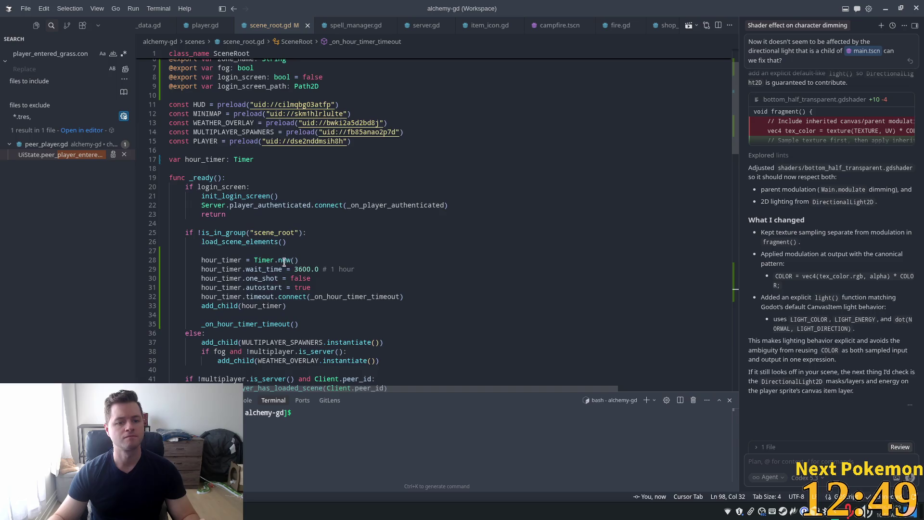
pyautogui.moveTo(358, 220); pyautogui.dragTo(294, 221)
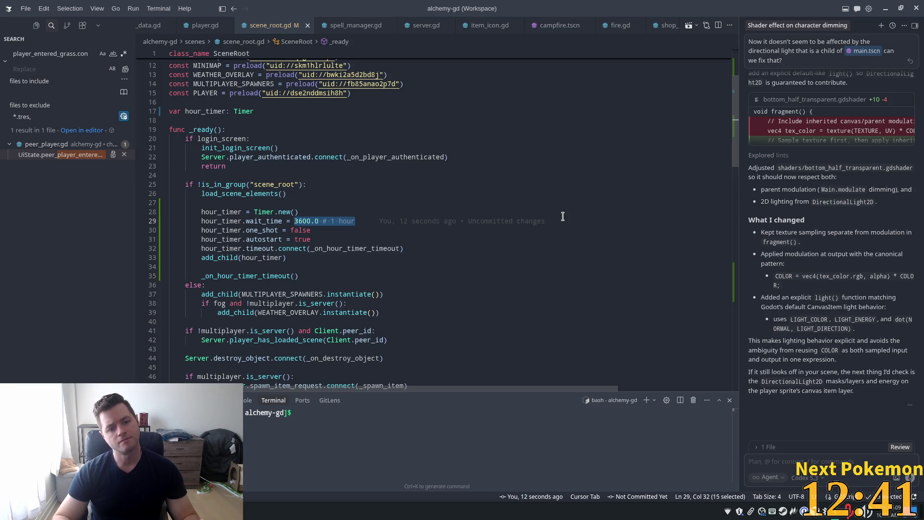
pyautogui.write('60')
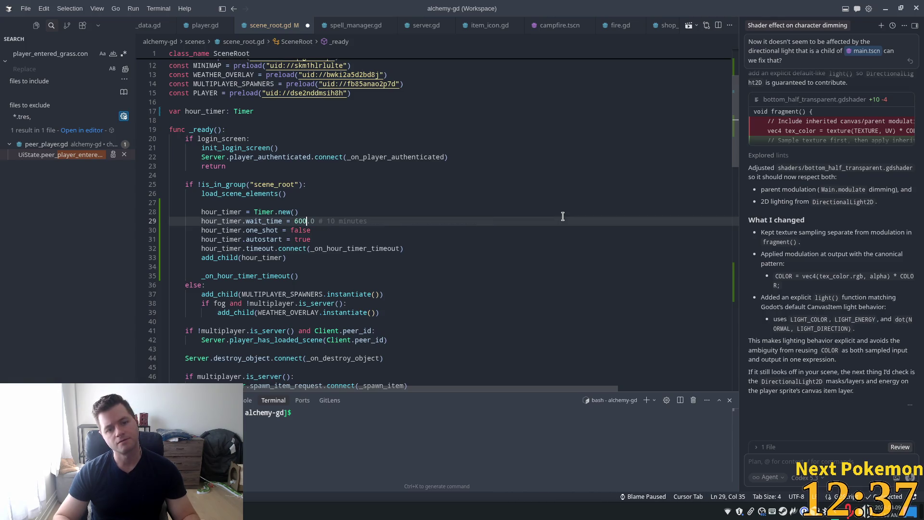
pyautogui.write('.0 # 10 minutes')
pyautogui.click(416, 157)
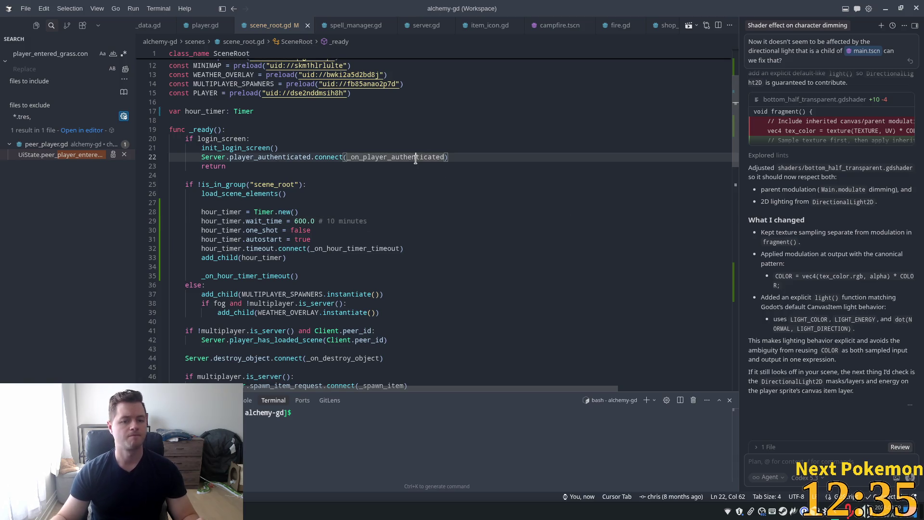
pyautogui.hotkey('ctrl', 's')
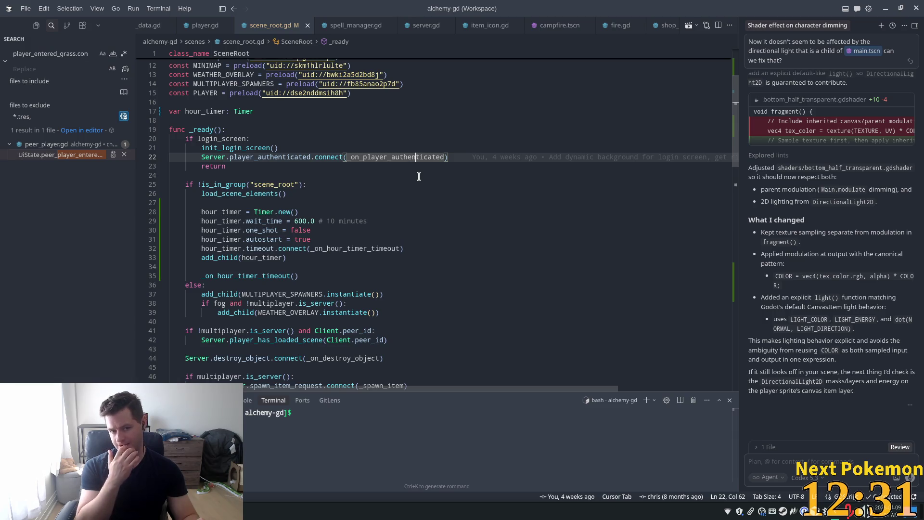
# Scroll through scene_root.gd and check the login_screen export setting.
pyautogui.click(397, 202)
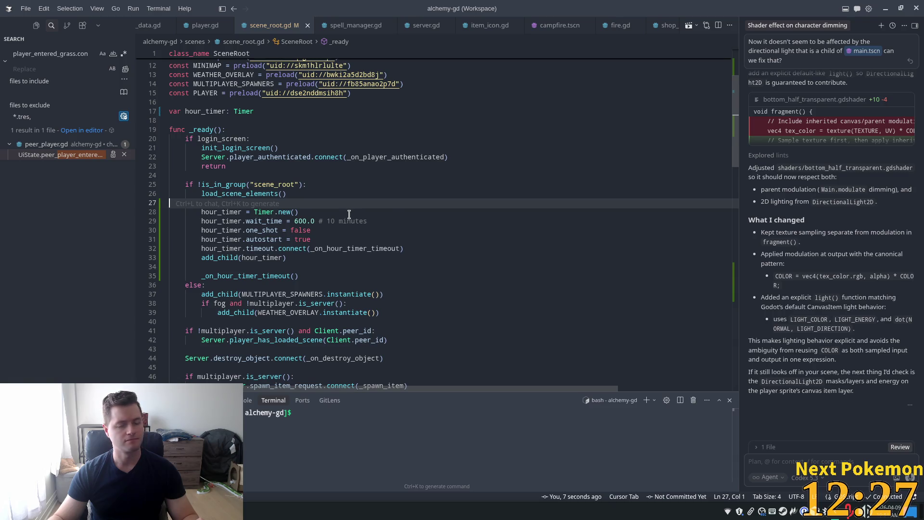
pyautogui.scroll(-1, 350, 214)
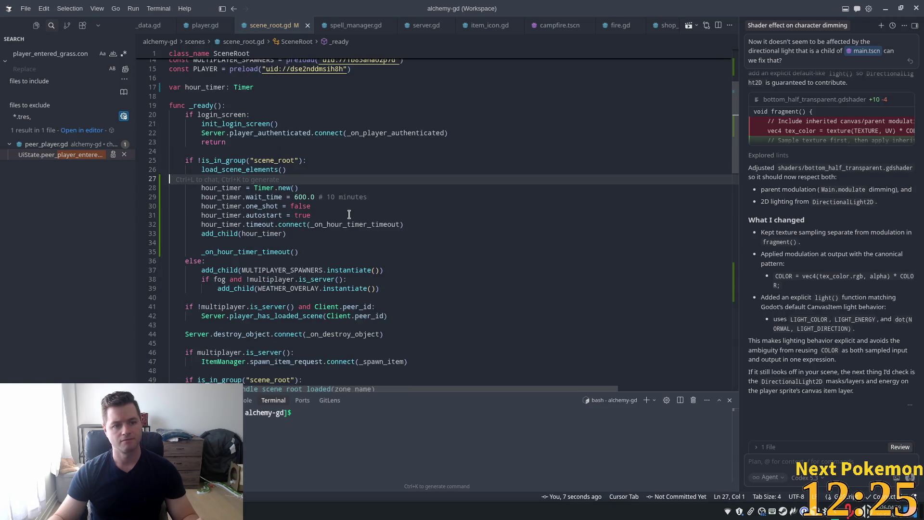
pyautogui.scroll(-5, 350, 215)
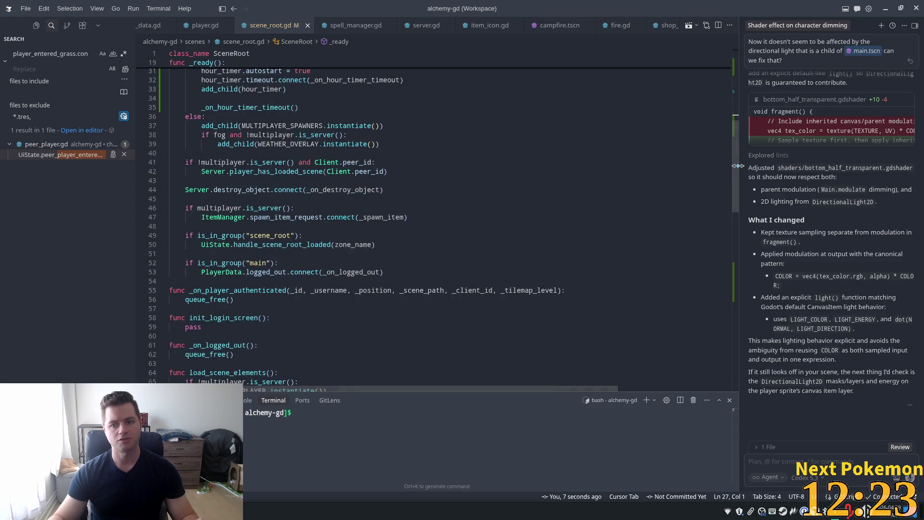
pyautogui.scroll(-10, 734, 183)
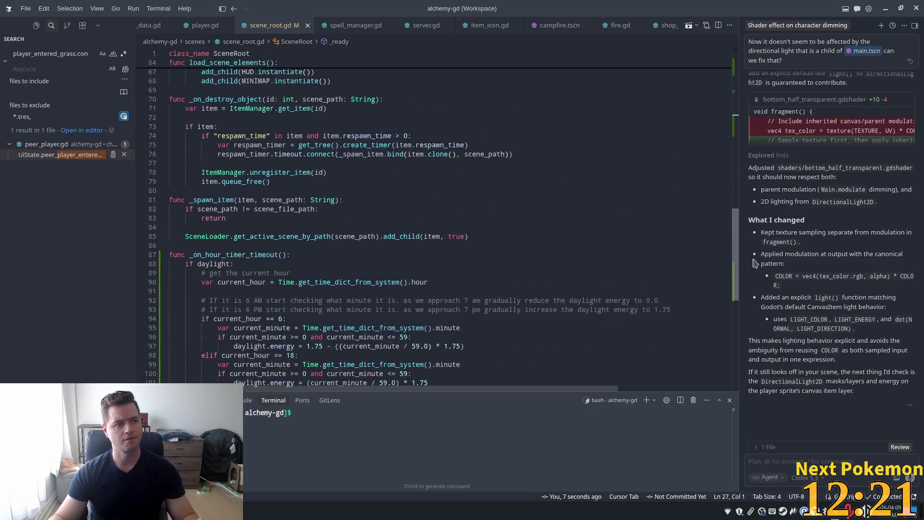
pyautogui.scroll(15, 529, 217)
pyautogui.click(537, 189)
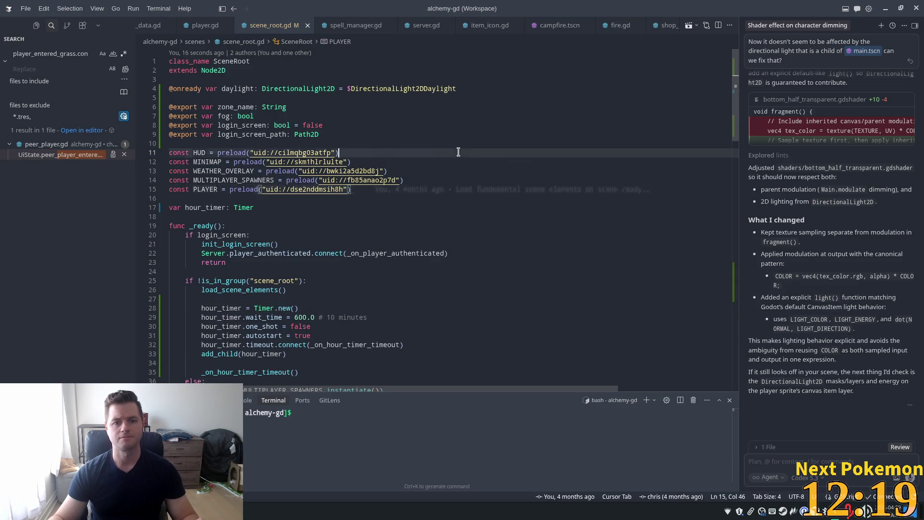
pyautogui.click(491, 126)
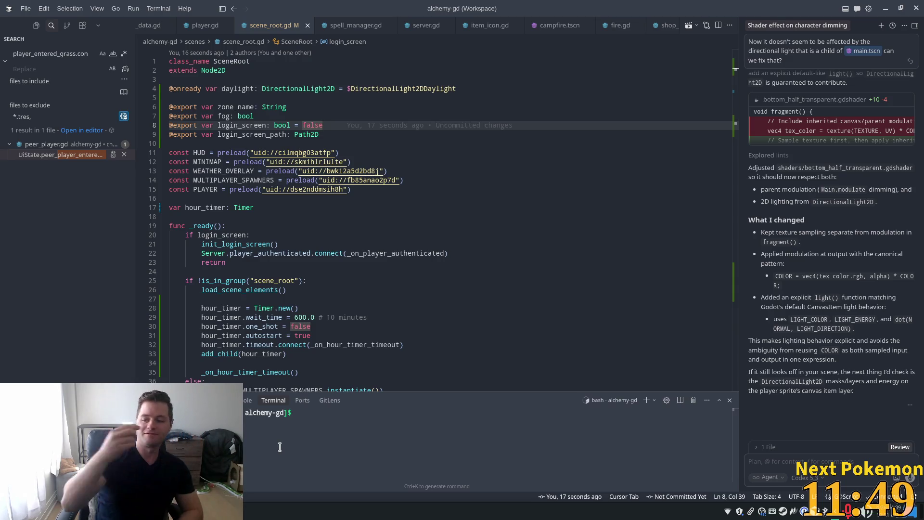
# Raise the system volume and run the Alchemy project in debug with F5.
pyautogui.press('XF86AudioRaiseVolume')
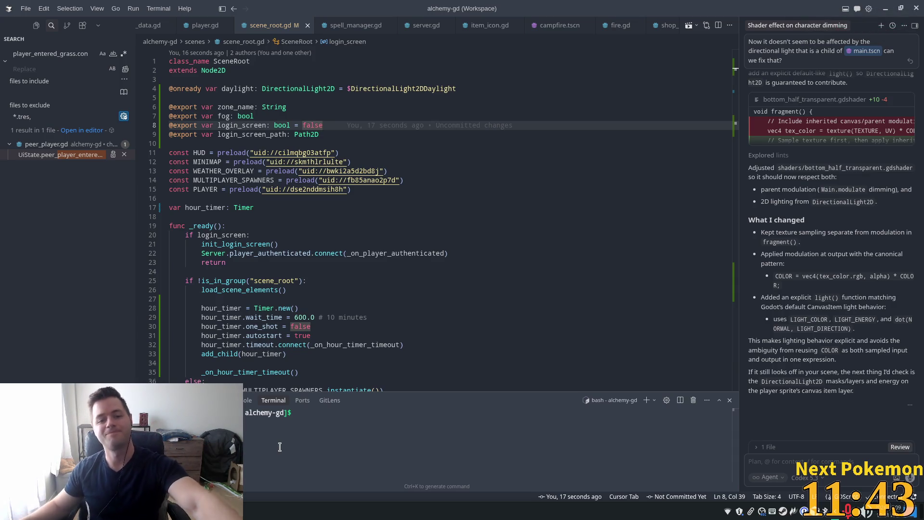
pyautogui.press('F5')
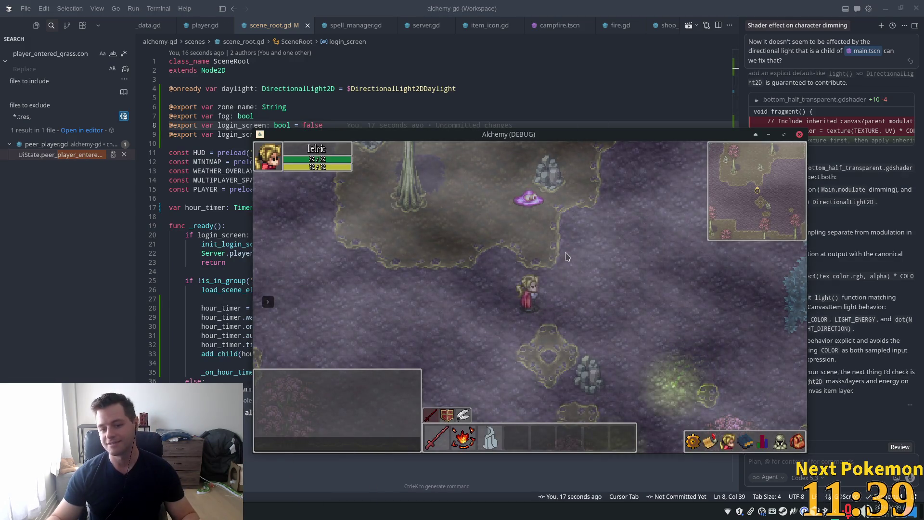
# Bring the village game window forward and walk the character up and down the path.
pyautogui.rightClick(231, 511)
pyautogui.click(279, 473)
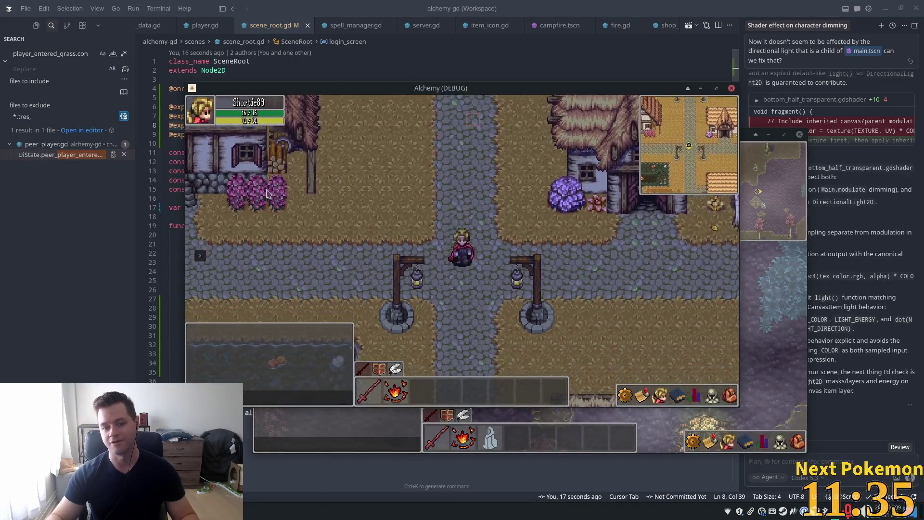
pyautogui.press('Up')
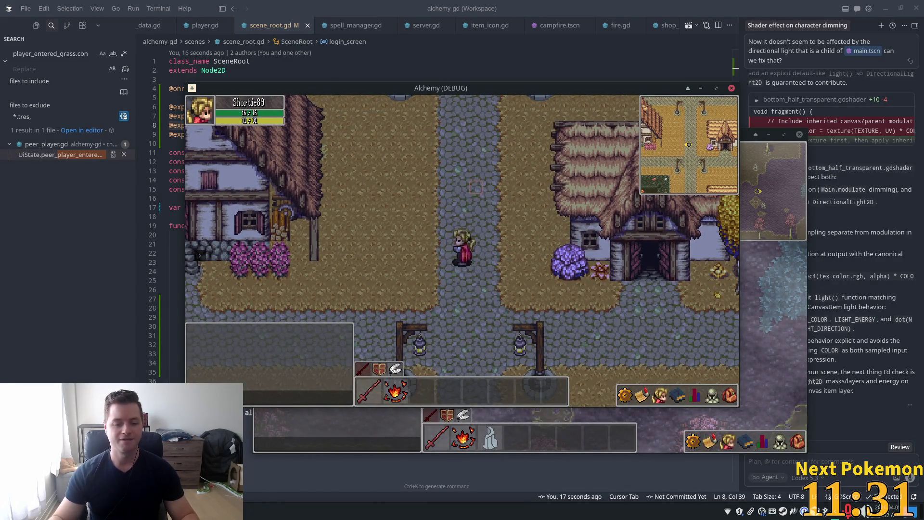
pyautogui.press('Down')
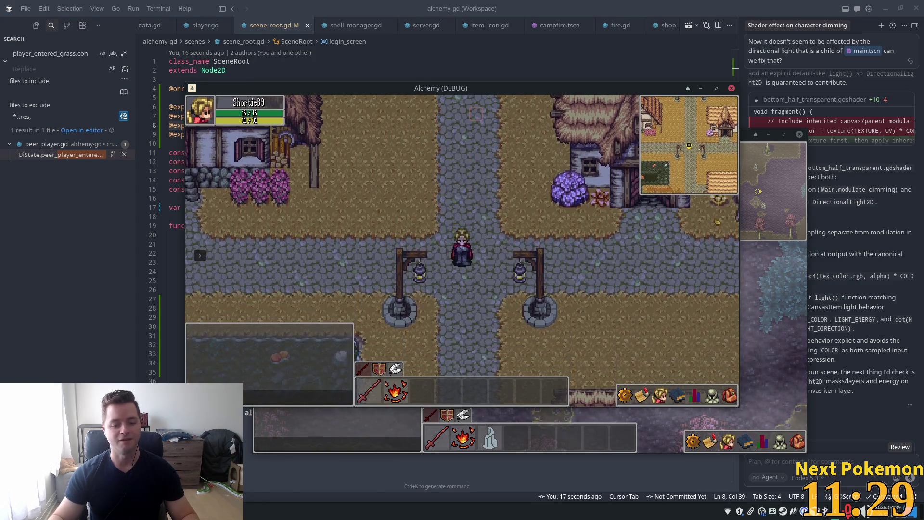
# Raise the Godot editor and select the DirectionalLight2D Energy field.
pyautogui.rightClick(216, 511)
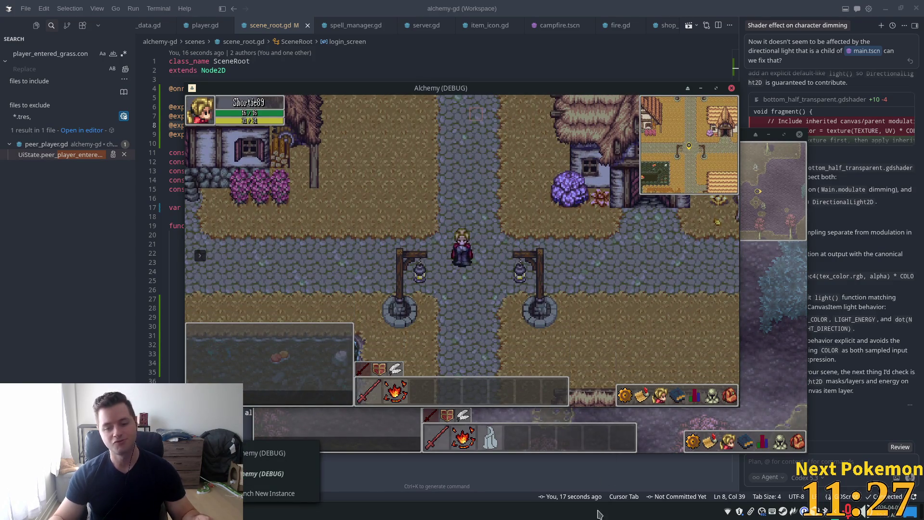
pyautogui.click(270, 473)
pyautogui.click(499, 287)
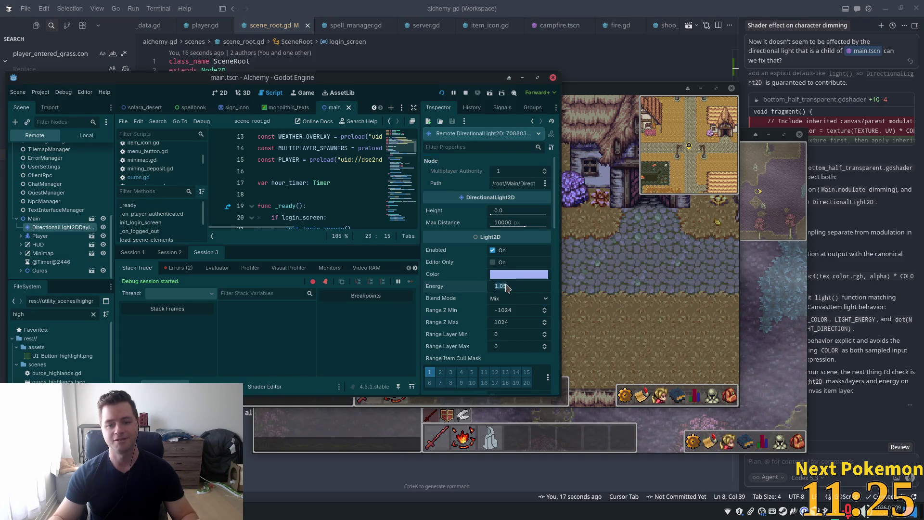
# Set the directional light Energy to 1.7, then walk around the darkened village past the Inn.
pyautogui.write('1')
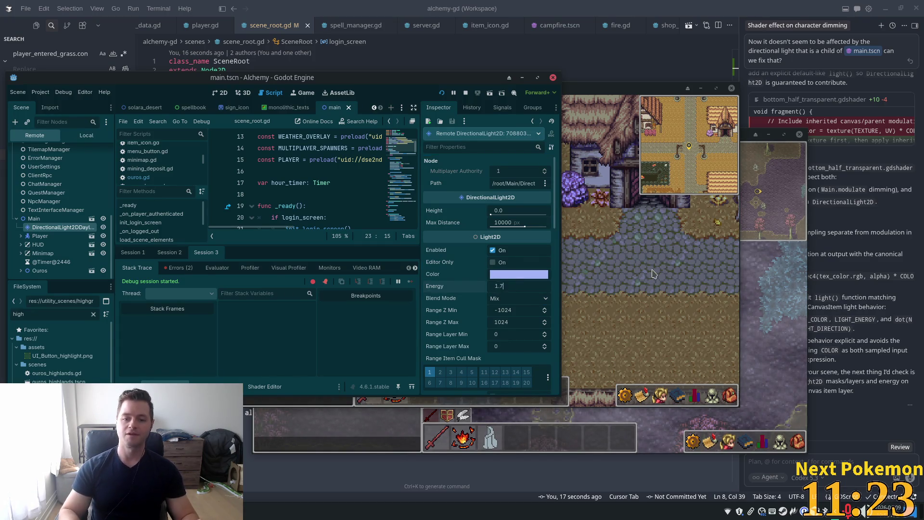
pyautogui.press('Return')
pyautogui.click(653, 273)
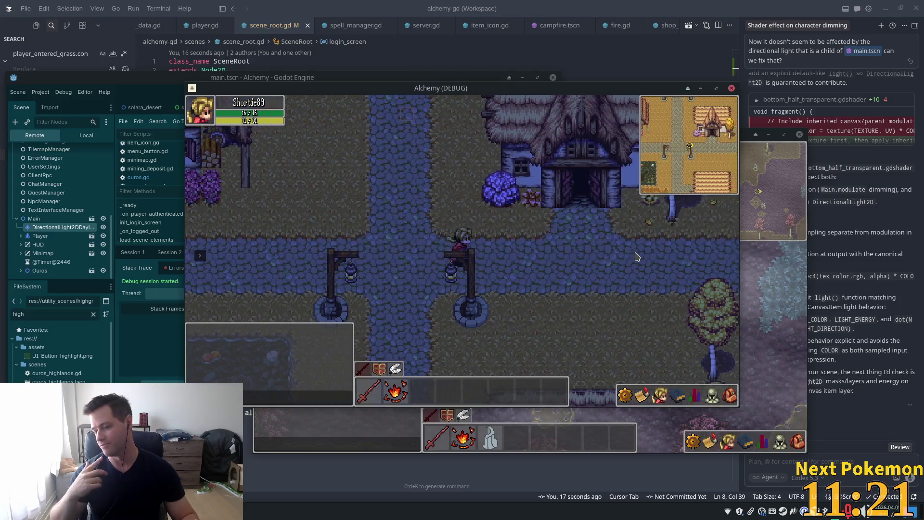
pyautogui.press('Right')
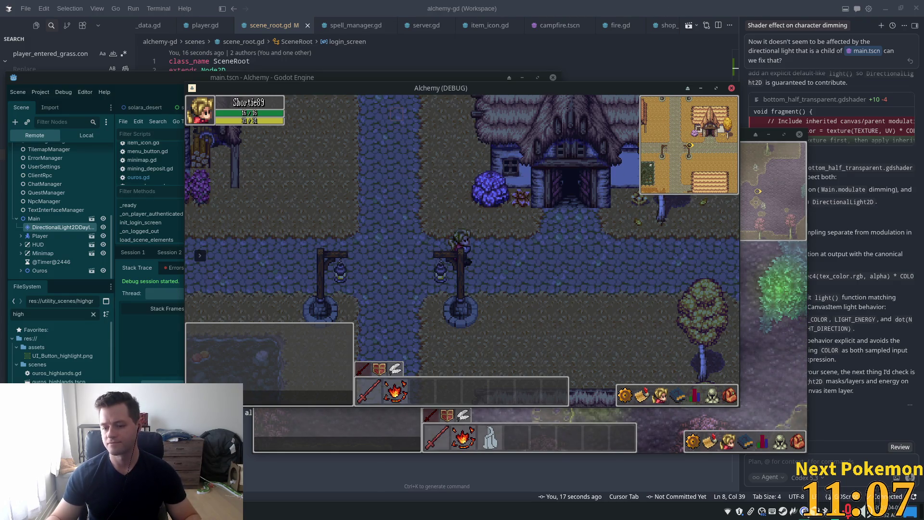
pyautogui.press('w')
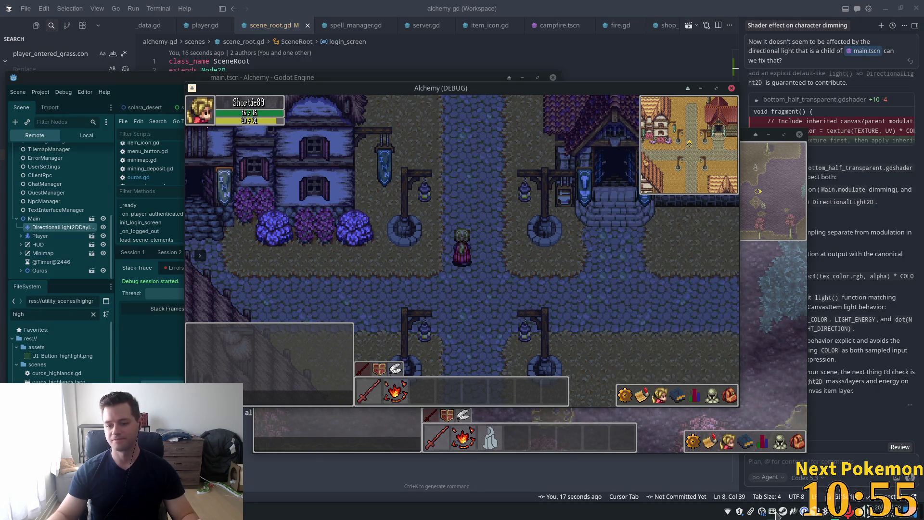
pyautogui.rightClick(782, 514)
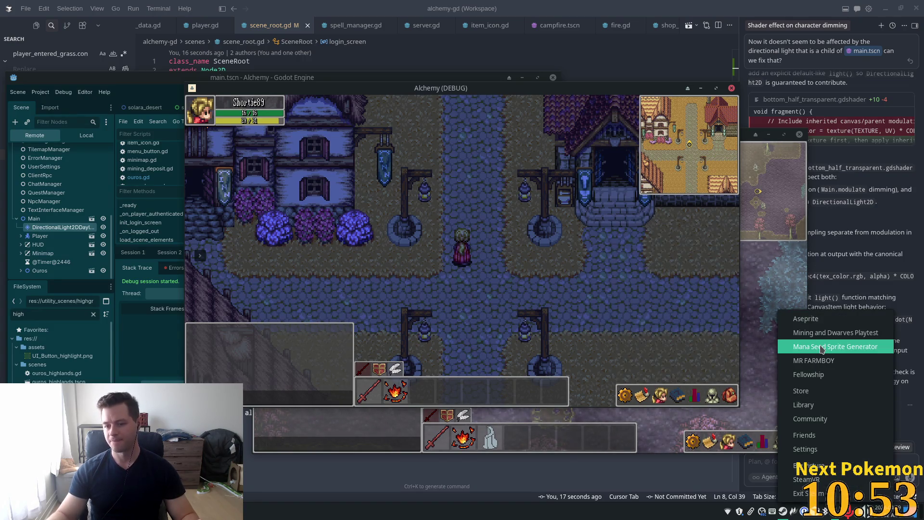
# In Steam, search 'rean', open the REANIMAL store page, and add it to the wishlist.
pyautogui.click(836, 405)
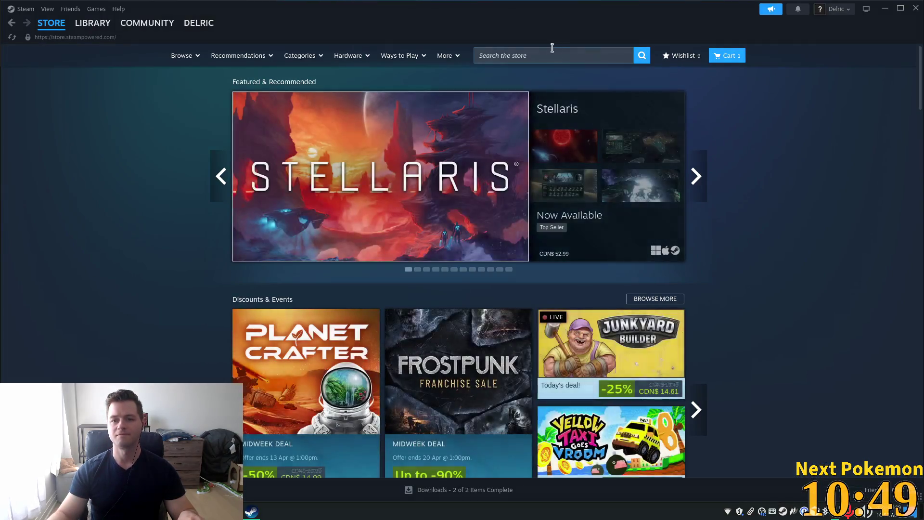
pyautogui.click(554, 48)
pyautogui.write('rea')
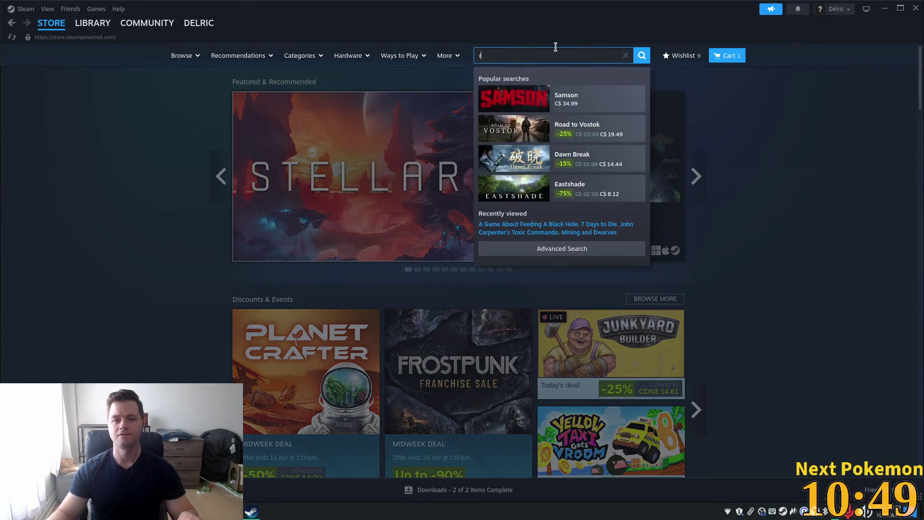
pyautogui.write('n')
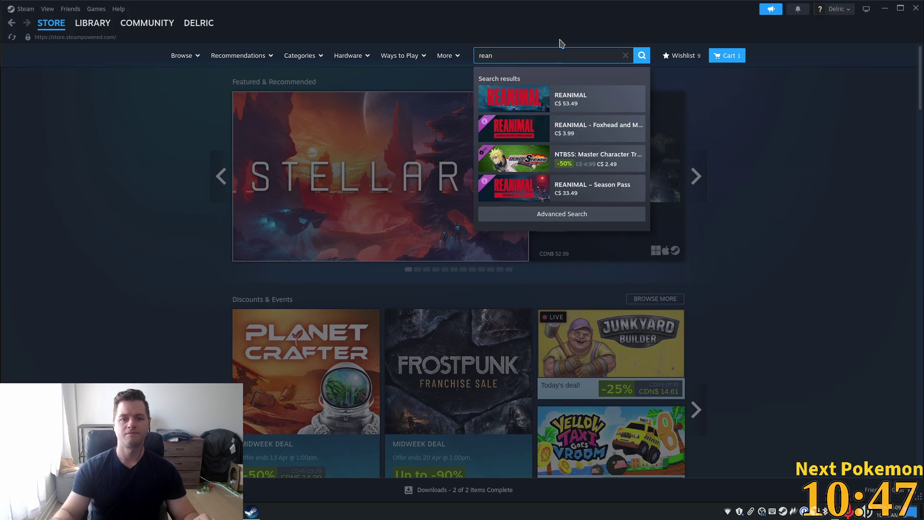
pyautogui.click(532, 99)
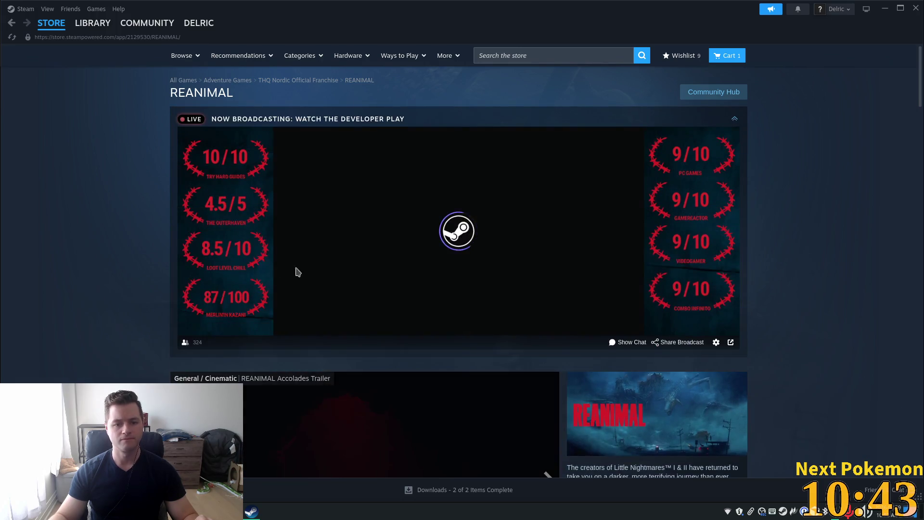
pyautogui.scroll(-3, 249, 367)
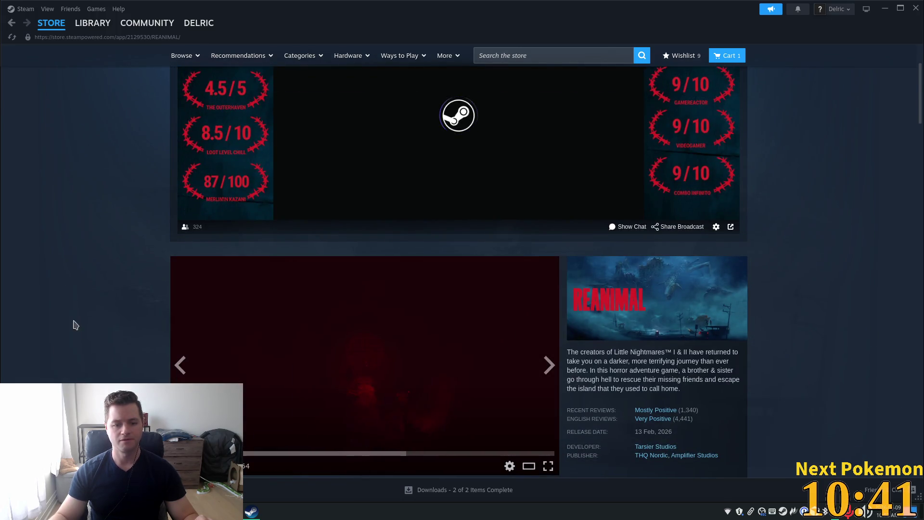
pyautogui.scroll(-2, 93, 310)
pyautogui.scroll(-3, 336, 191)
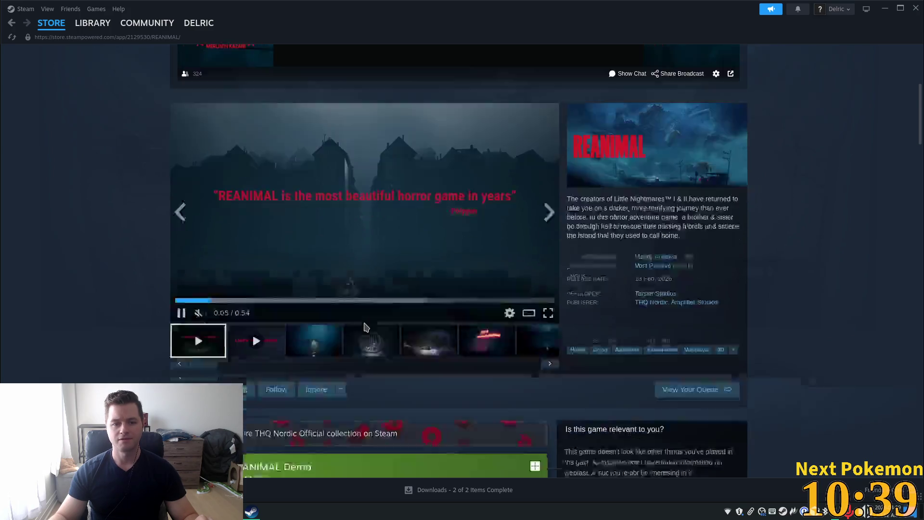
pyautogui.scroll(-2, 479, 393)
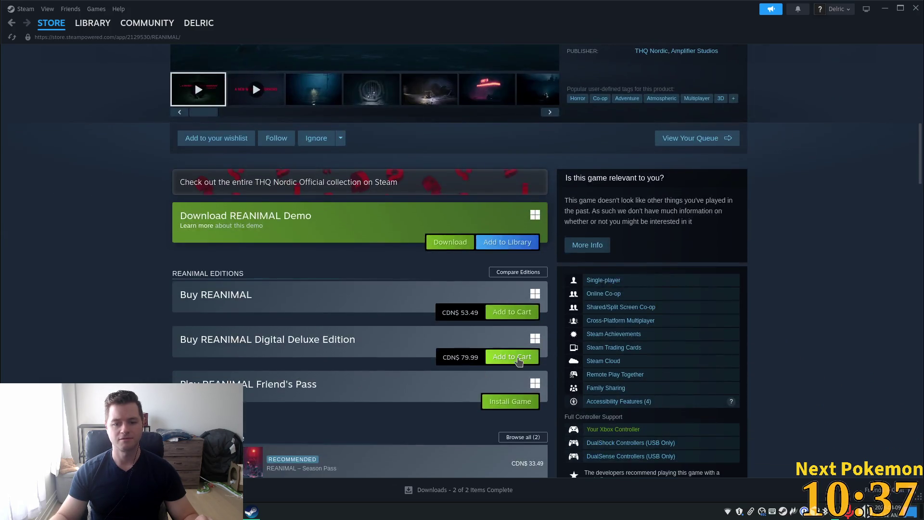
pyautogui.scroll(2, 542, 238)
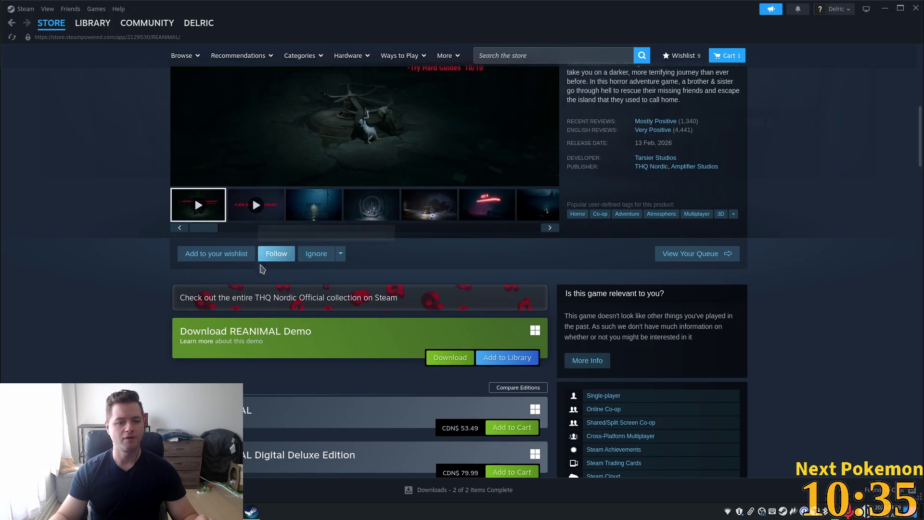
pyautogui.click(216, 254)
# Browse the REANIMAL screenshots, including the rainy bus stop and sewer grate, then return to Godot.
pyautogui.scroll(5, 521, 297)
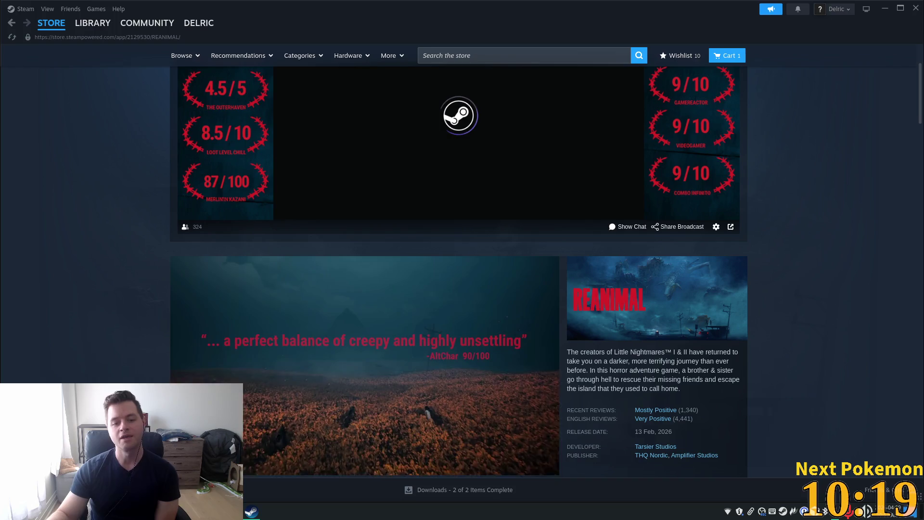
pyautogui.moveTo(520, 370)
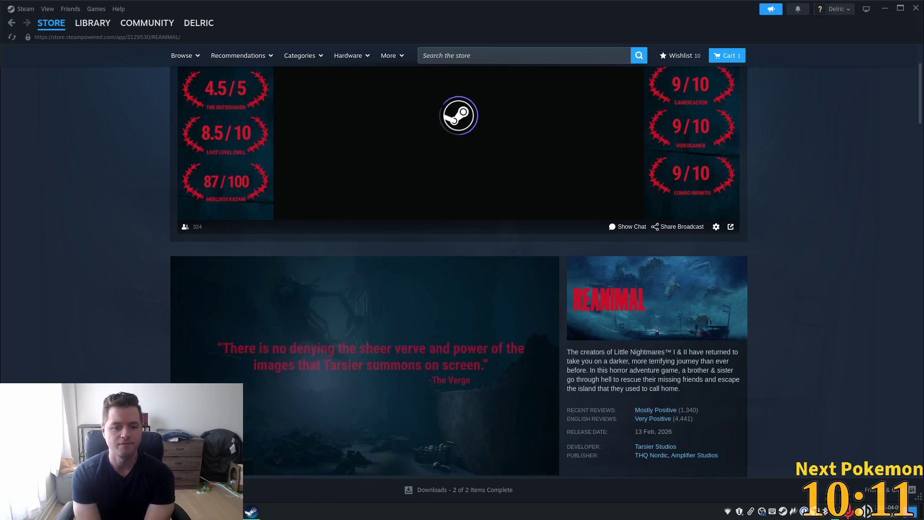
pyautogui.scroll(-4, 145, 305)
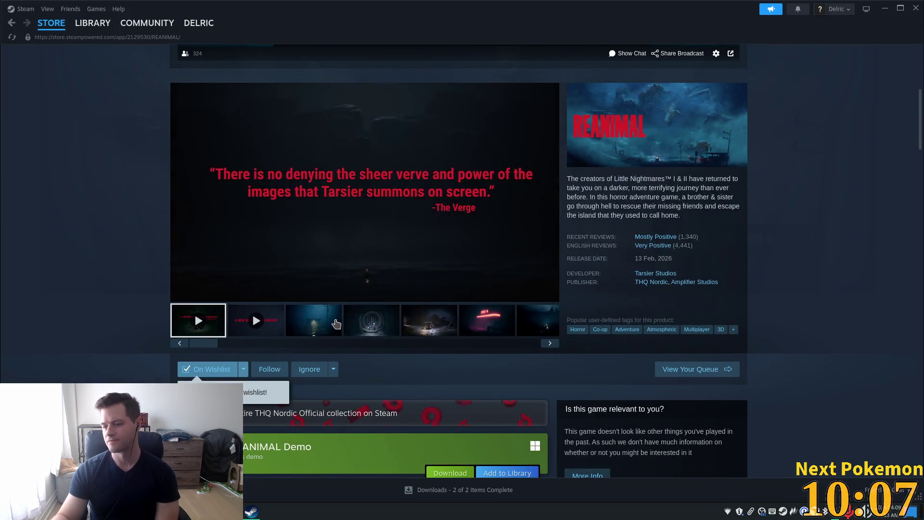
pyautogui.click(336, 323)
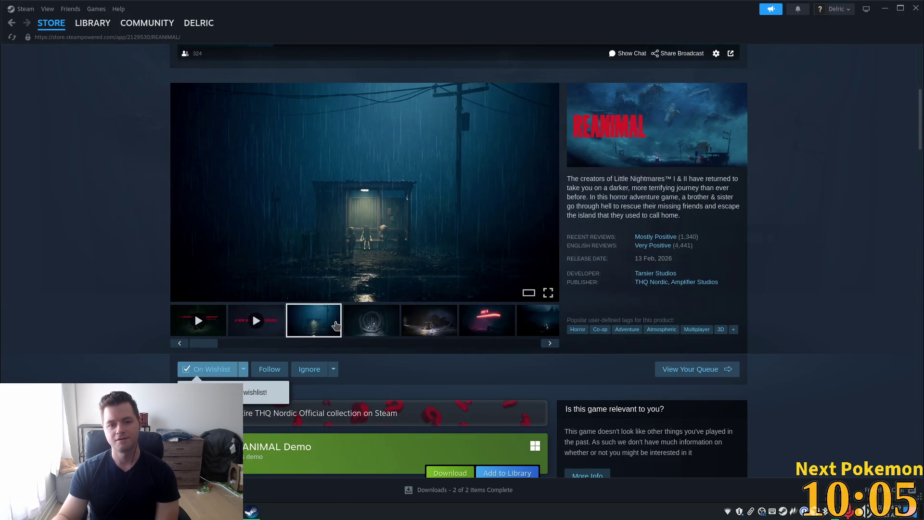
pyautogui.click(375, 328)
pyautogui.scroll(3, 454, 345)
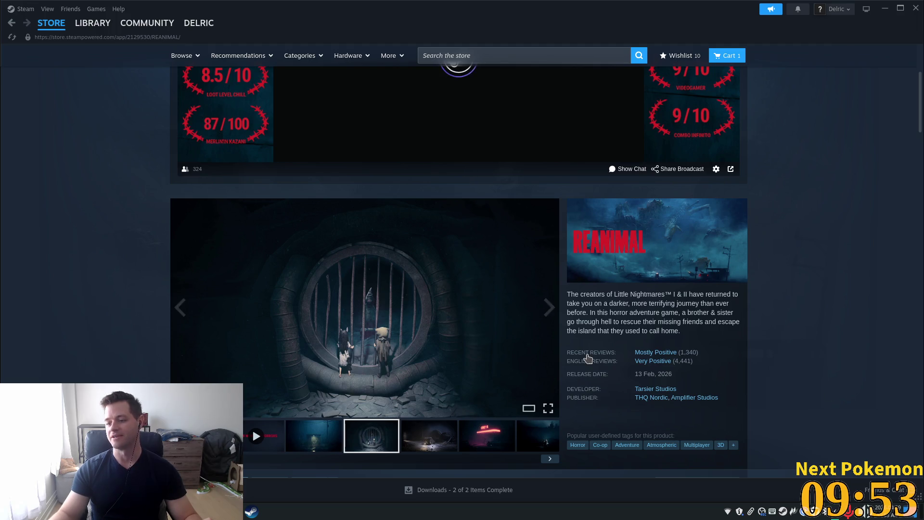
pyautogui.moveTo(587, 356)
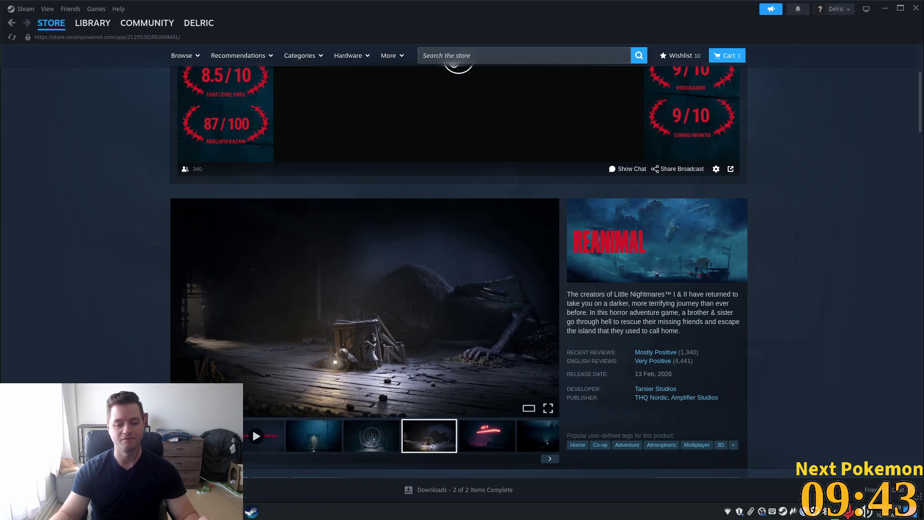
pyautogui.click(268, 452)
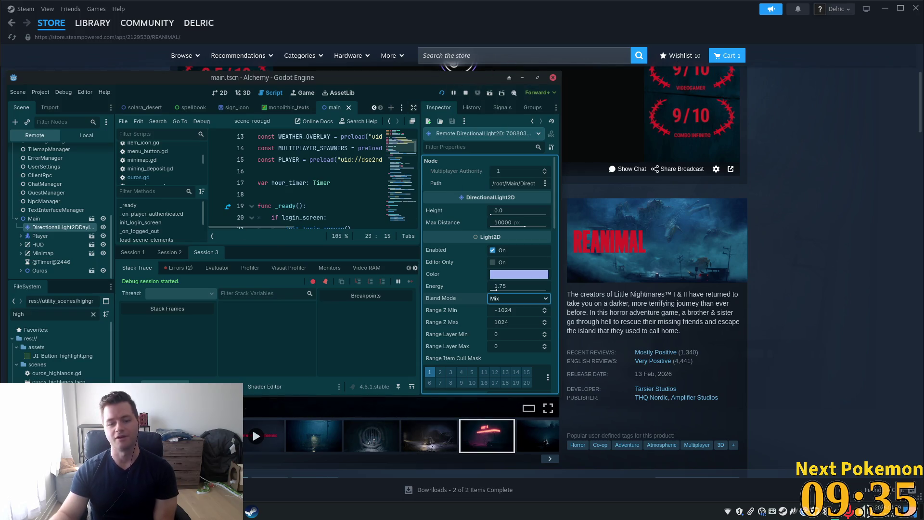
# Switch to the village game instance, walk right through town, and open the character stats panel.
pyautogui.click(253, 428)
pyautogui.click(279, 447)
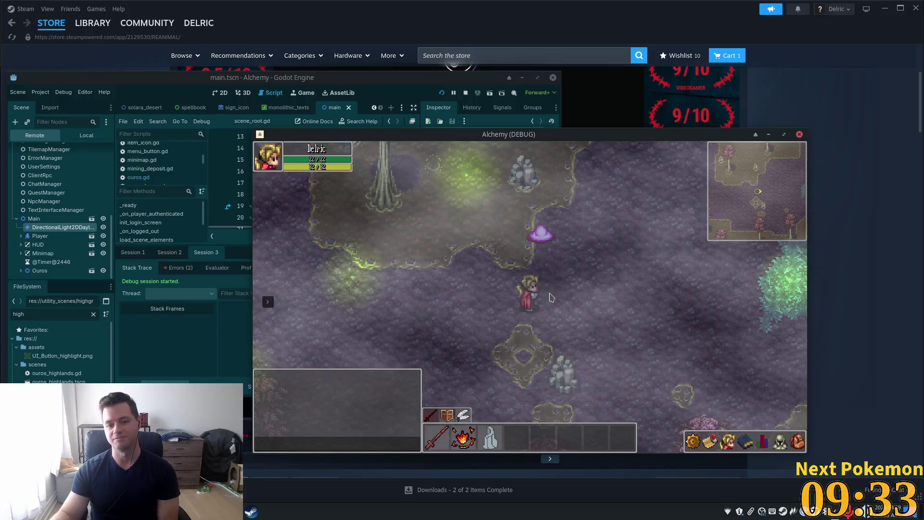
pyautogui.rightClick(231, 511)
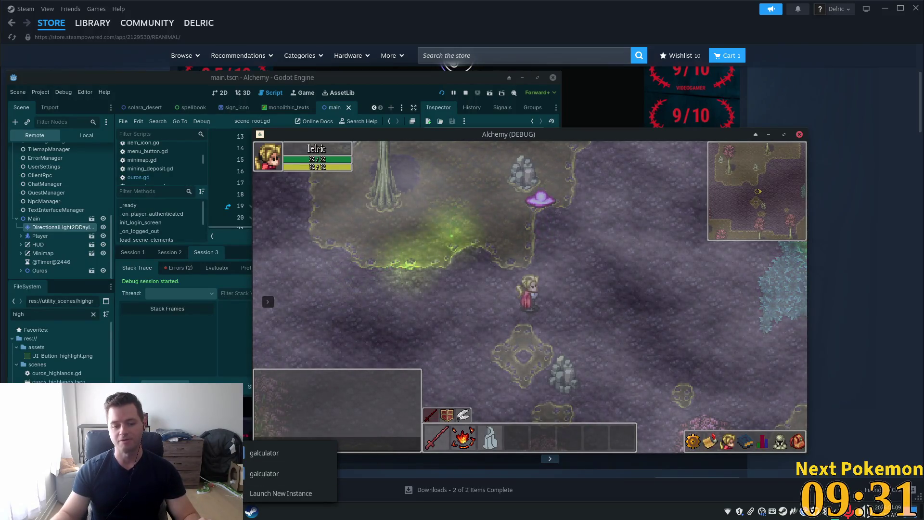
pyautogui.click(264, 474)
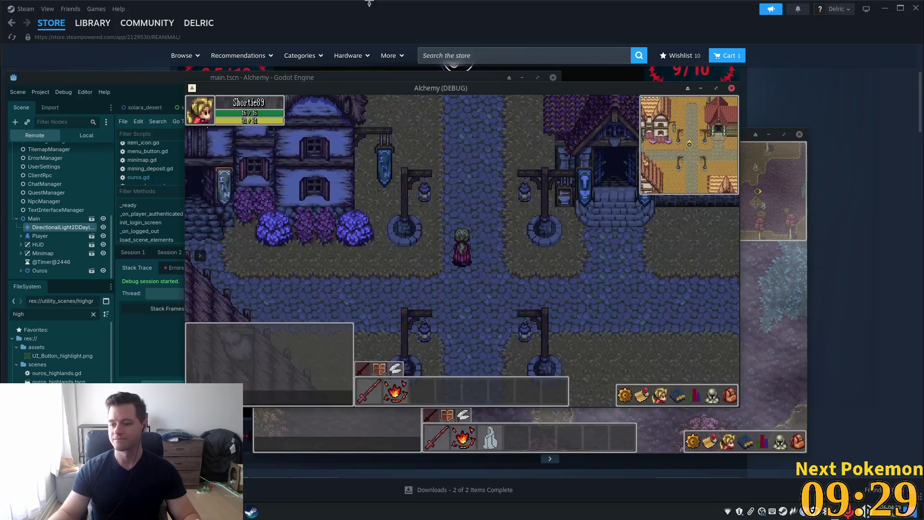
pyautogui.press('Right')
pyautogui.press('Down')
pyautogui.click(691, 401)
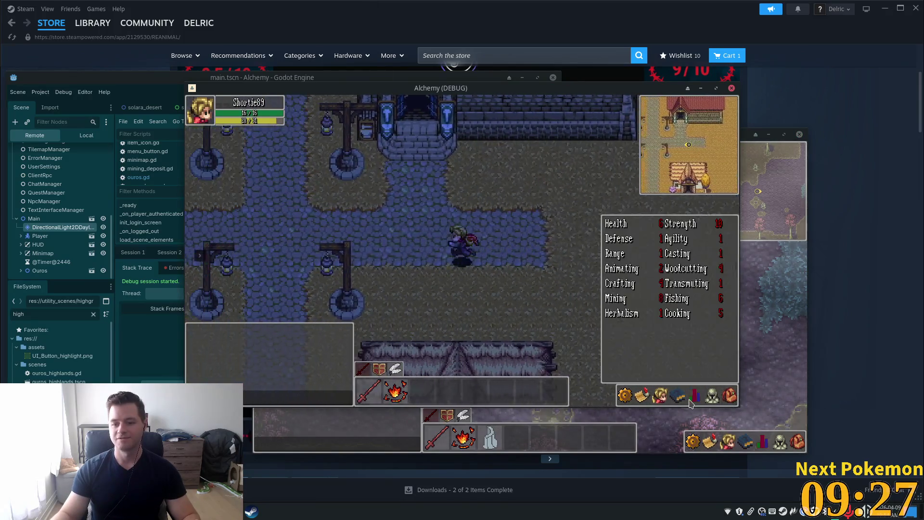
# Walk down-right past the Inn, then back and forth across the river bridge.
pyautogui.press('Right')
pyautogui.press('Down')
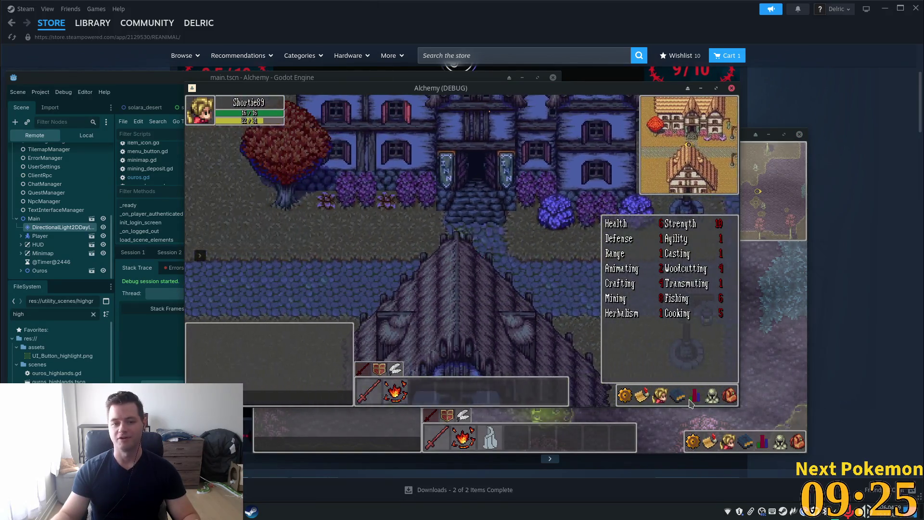
pyautogui.press('Left')
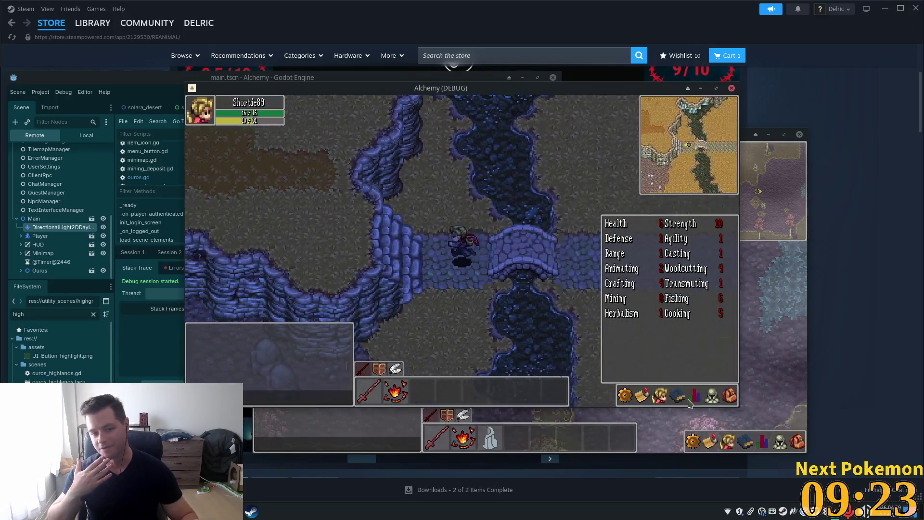
pyautogui.press('Left')
pyautogui.press('Right')
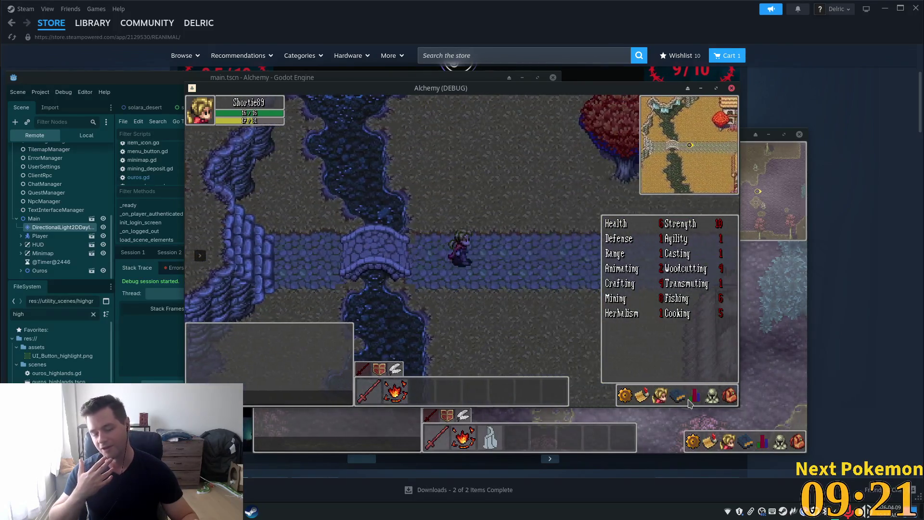
pyautogui.press('Right')
pyautogui.press('Right')
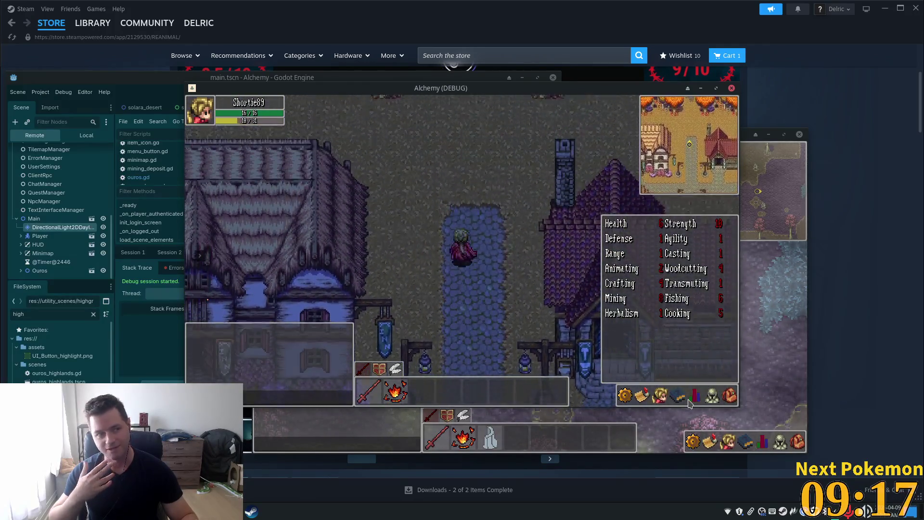
# Walk north through Etheros Forest, then south back into Ouros toward the lamp posts.
pyautogui.press('Up')
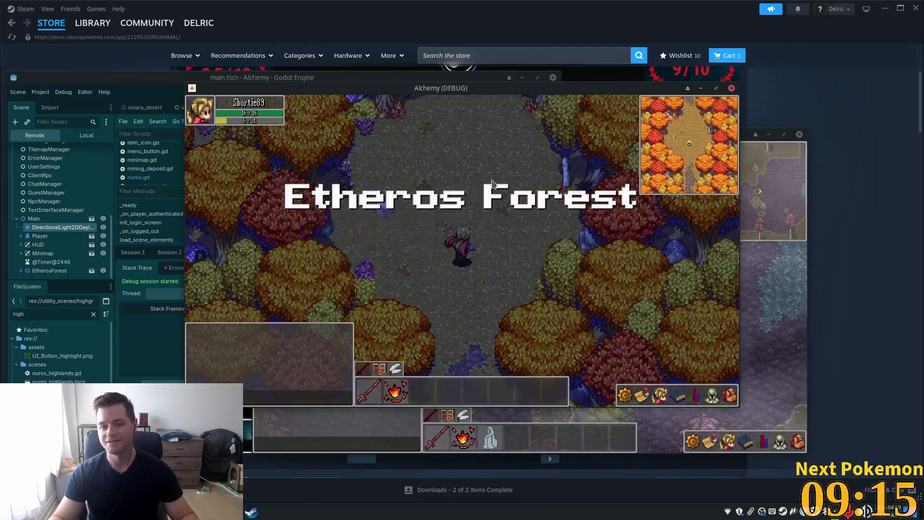
pyautogui.press('Up')
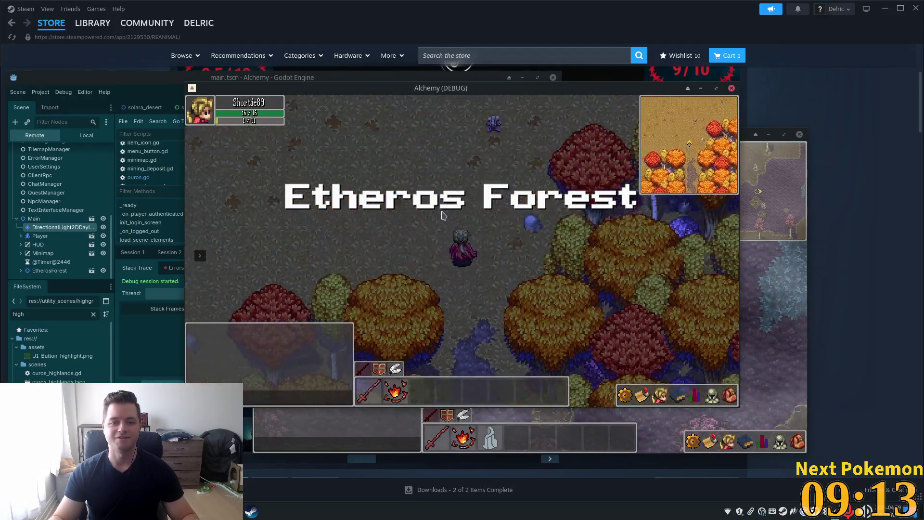
pyautogui.press('Up')
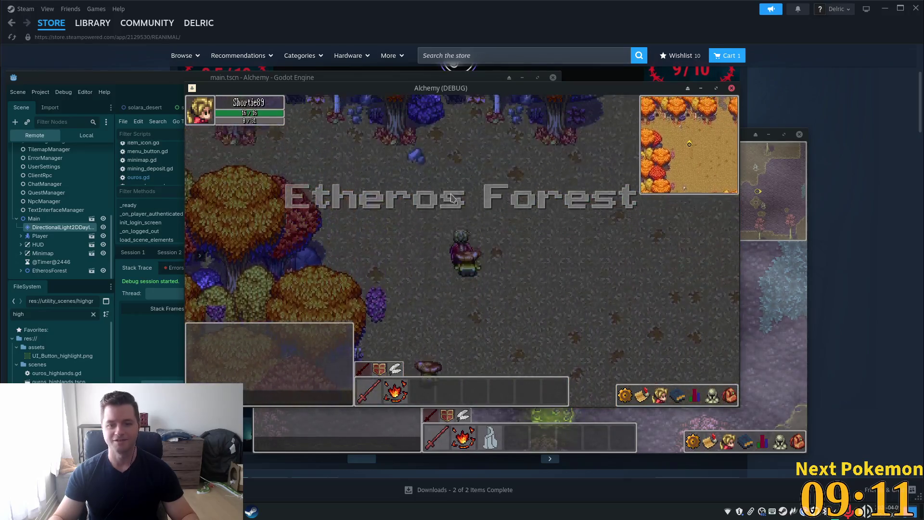
pyautogui.press('Right')
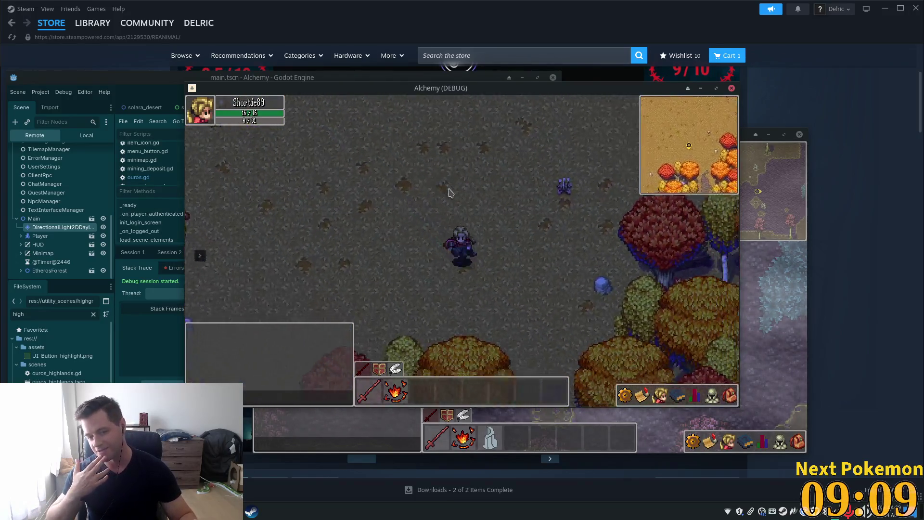
pyautogui.press('Down')
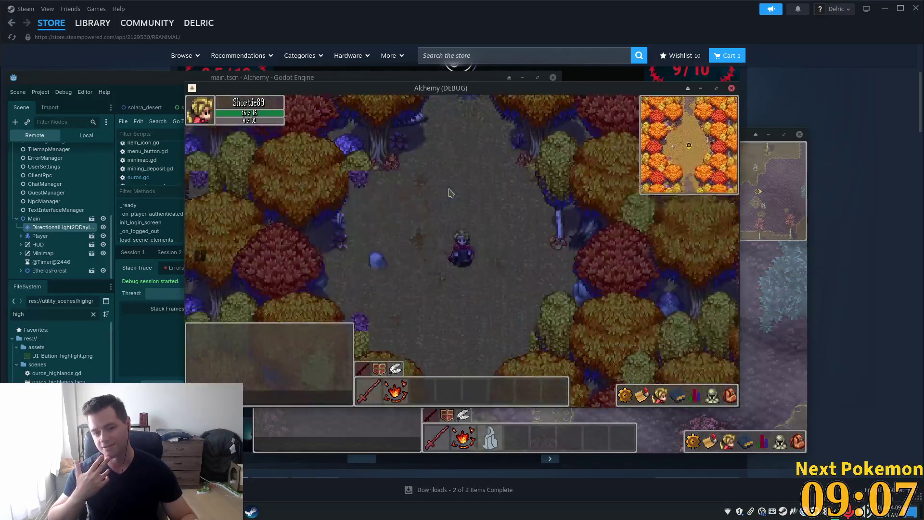
pyautogui.press('Down')
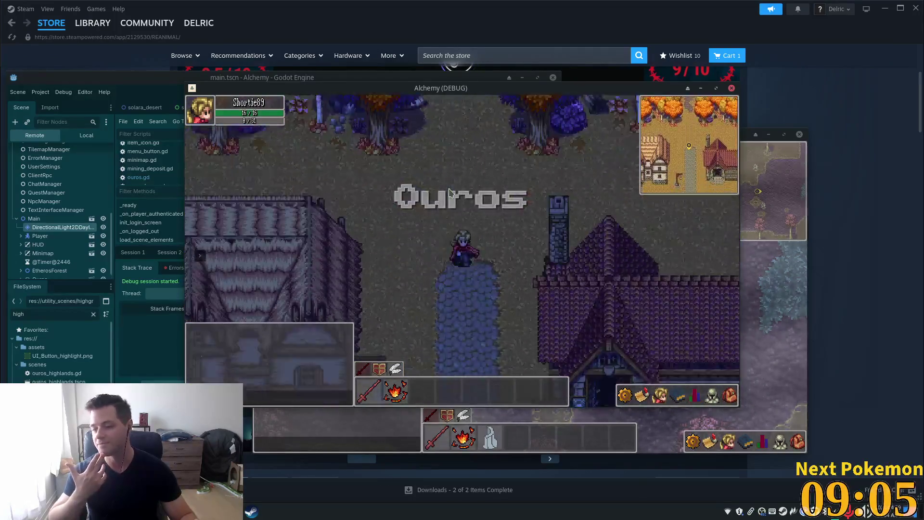
pyautogui.press('Down')
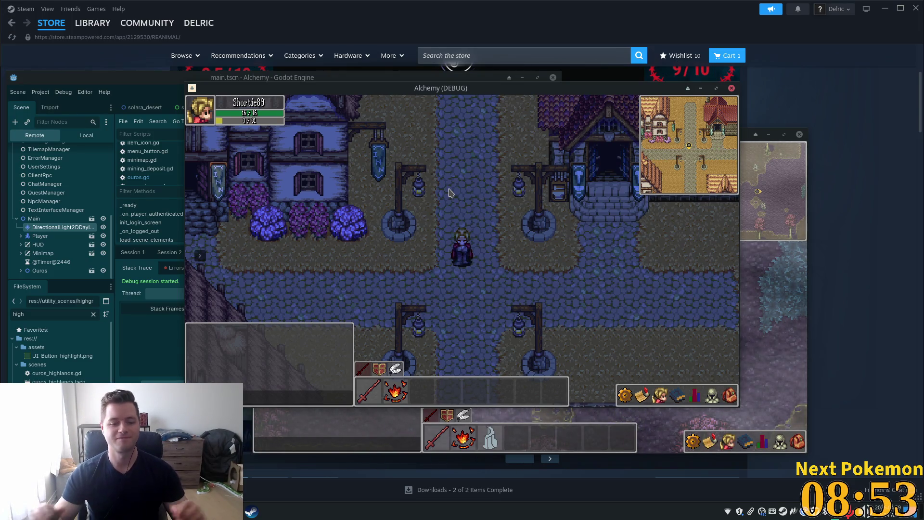
pyautogui.moveTo(564, 215)
pyautogui.mouseDown()
pyautogui.moveTo(687, 288)
pyautogui.moveTo(531, 268)
pyautogui.mouseUp()
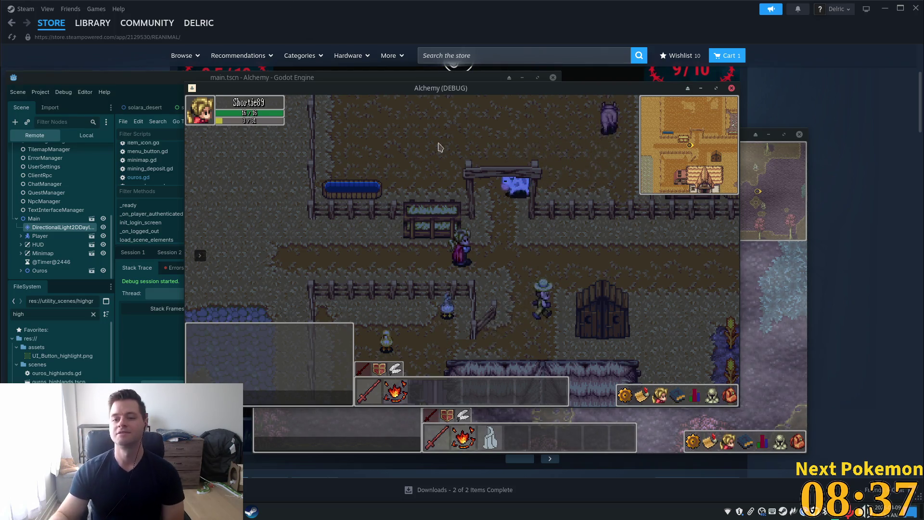
# Walk west past the fenced yard, north toward the inn, across the bridge and back, then south to the lamp posts.
pyautogui.press('a')
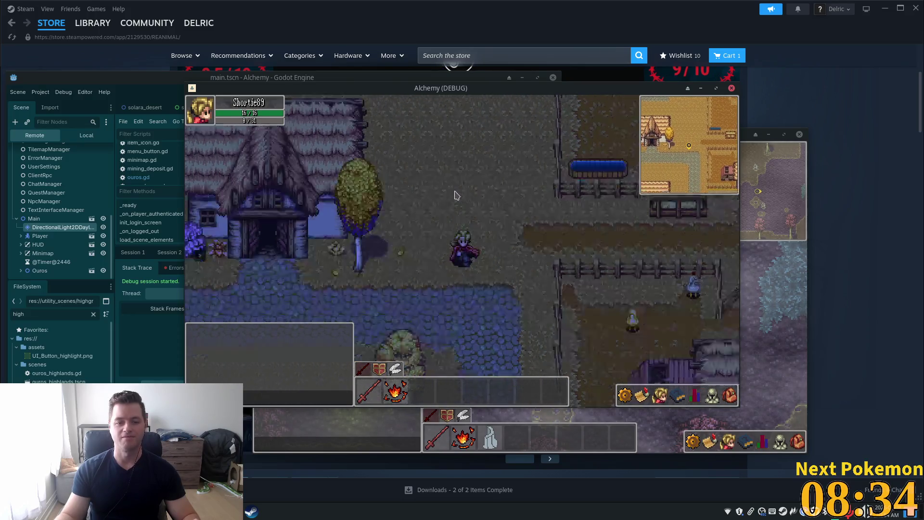
pyautogui.press('a')
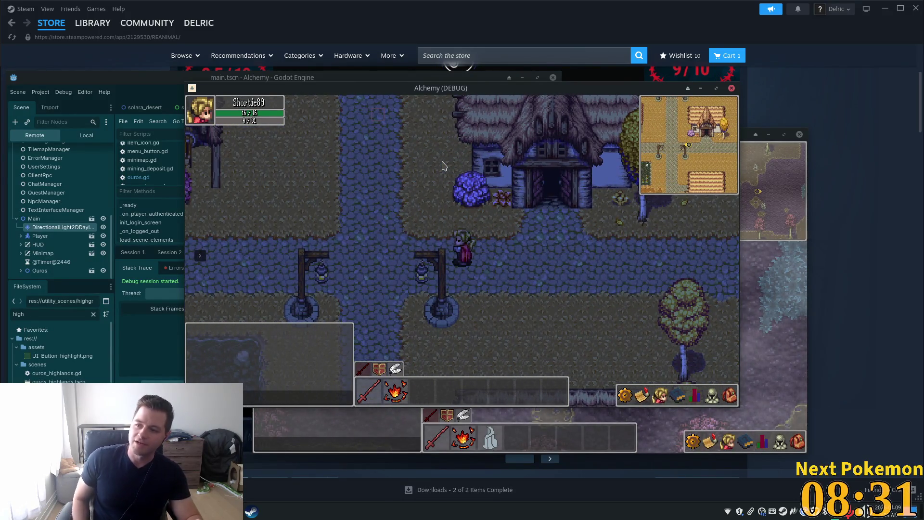
pyautogui.press('w')
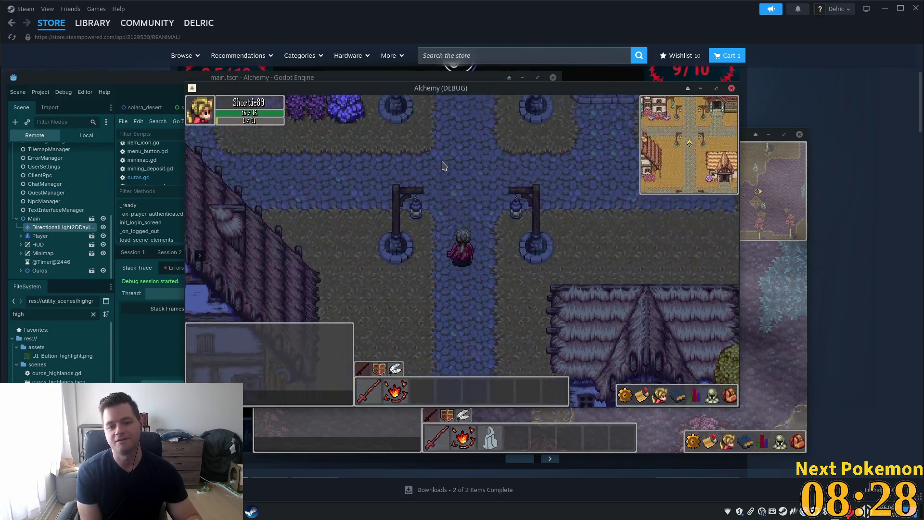
pyautogui.press('w')
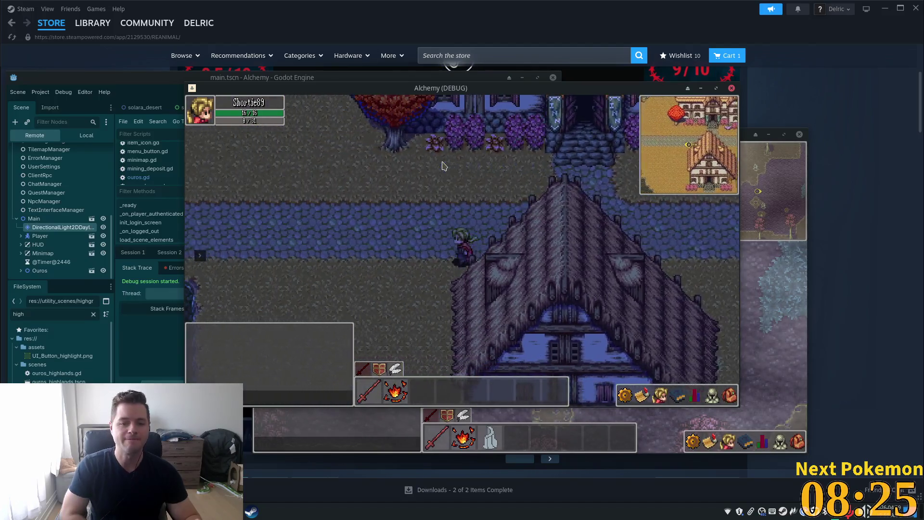
pyautogui.press('a')
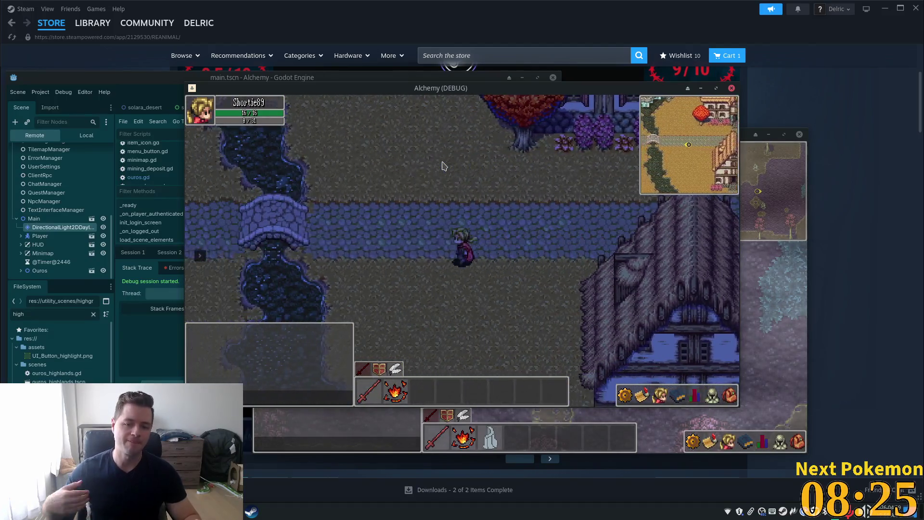
pyautogui.press('d')
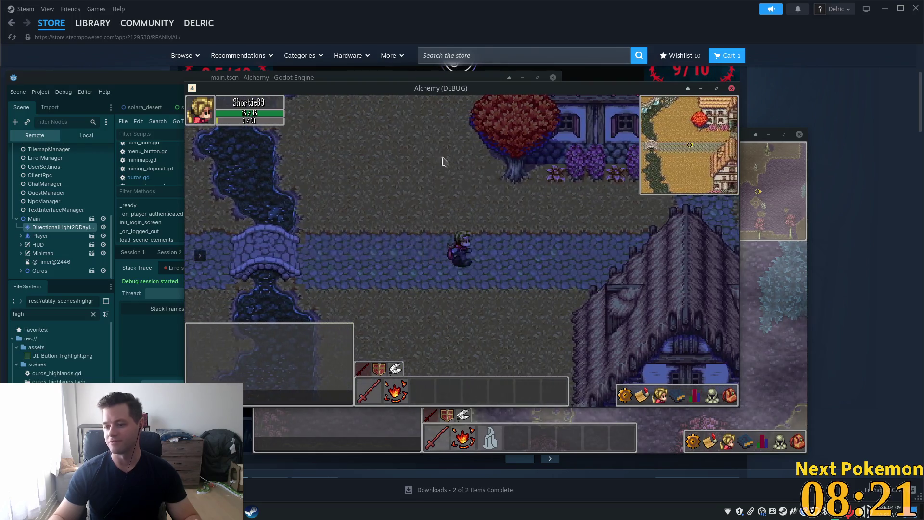
pyautogui.press('d')
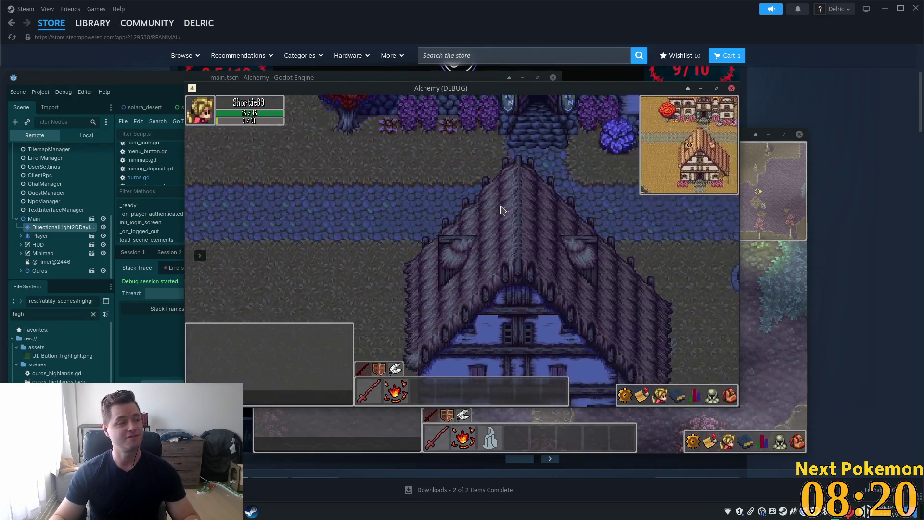
pyautogui.press('d')
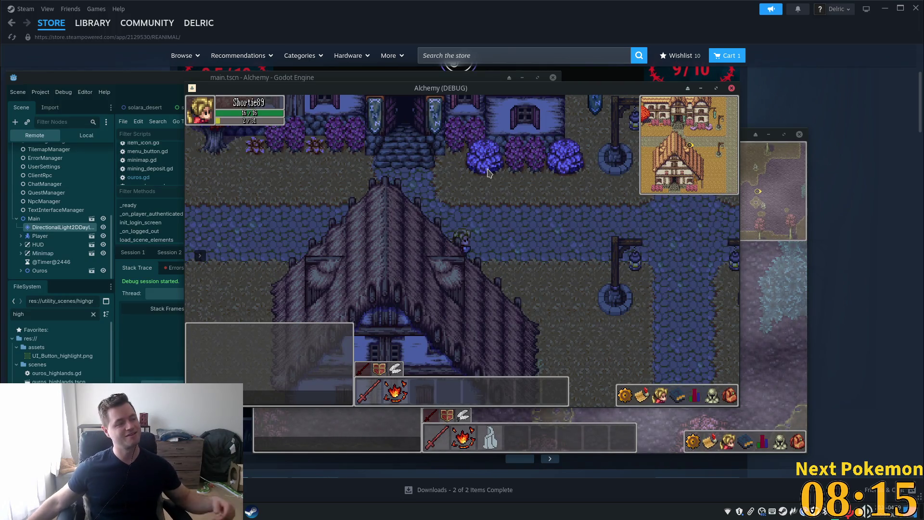
pyautogui.press('d')
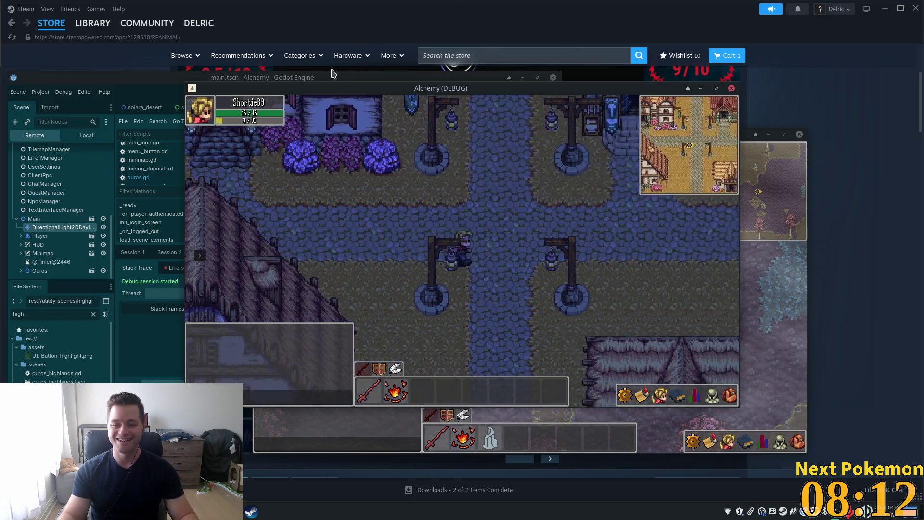
pyautogui.press('s')
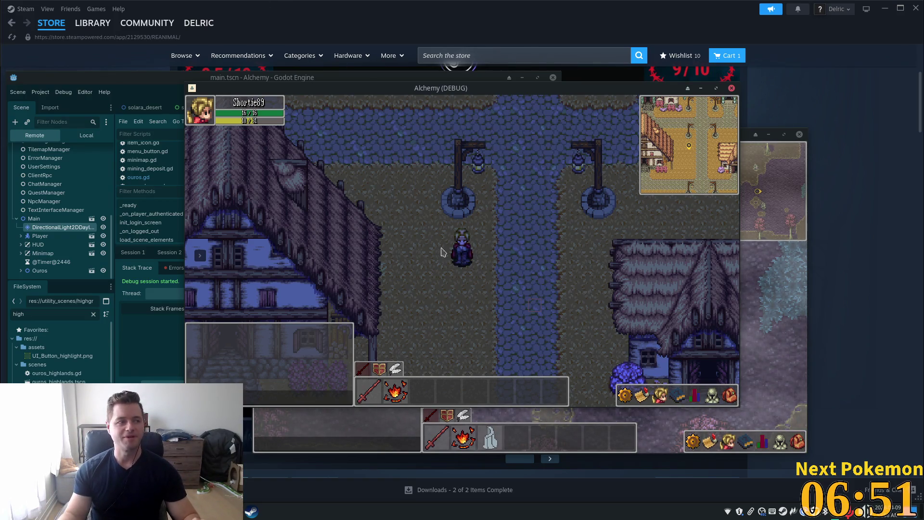
# Walk the character south through town, then north past the lamp posts toward the inn.
pyautogui.press('Down')
pyautogui.press('Down')
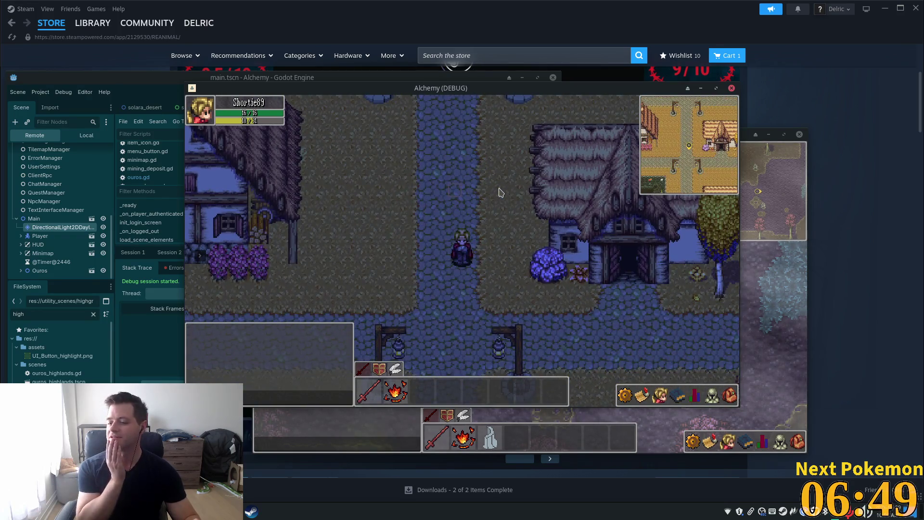
pyautogui.press('Down')
pyautogui.press('Left')
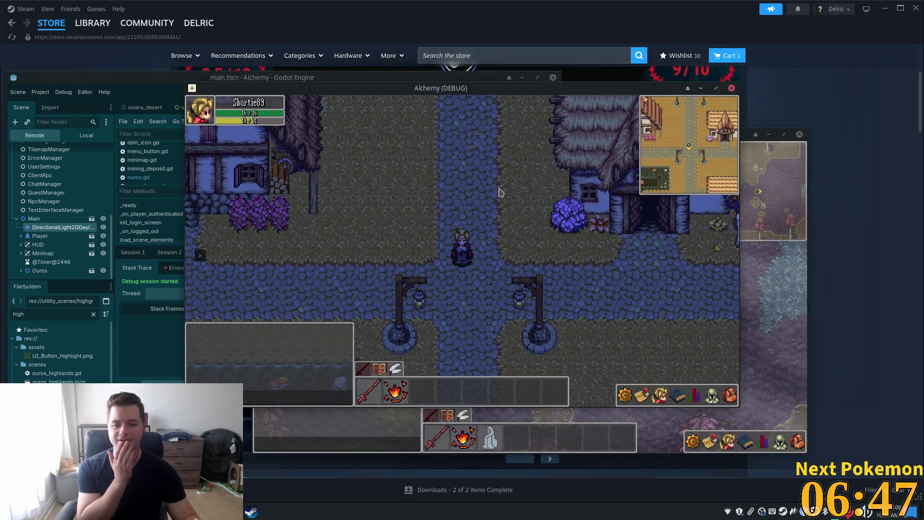
pyautogui.press('Up')
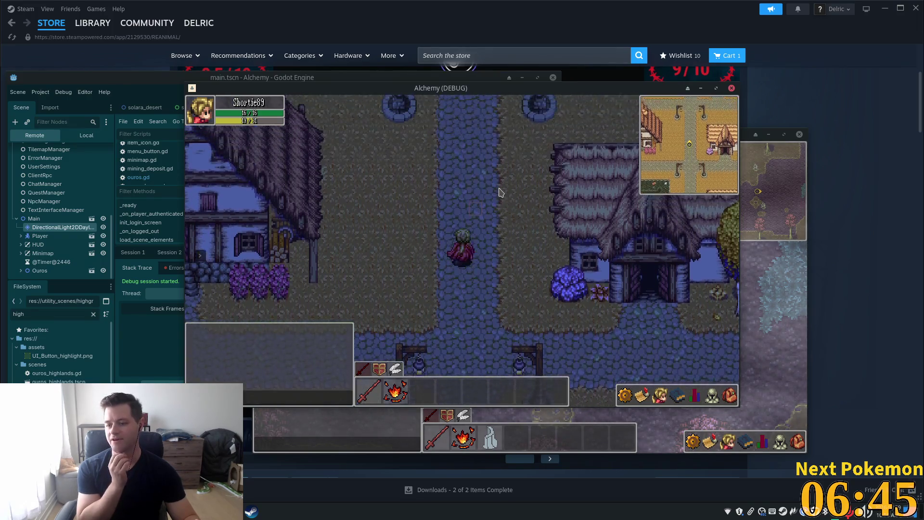
pyautogui.press('Up')
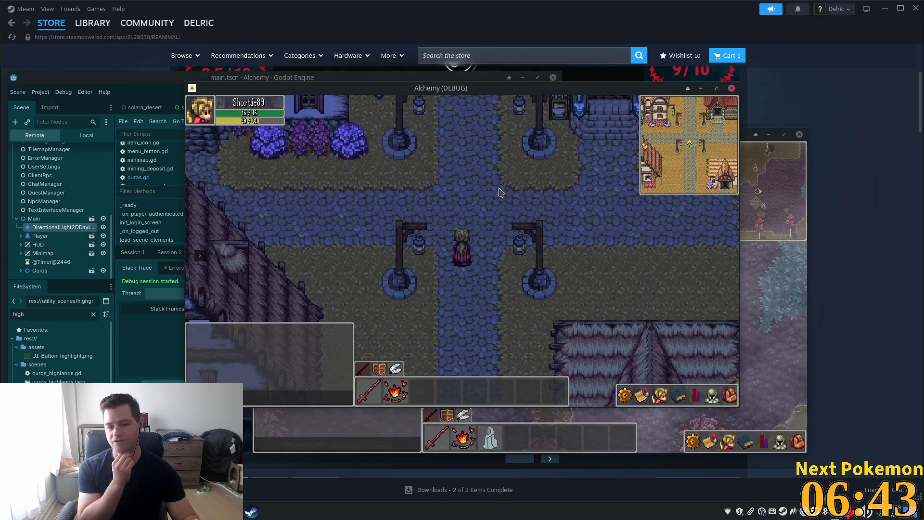
pyautogui.press('Up')
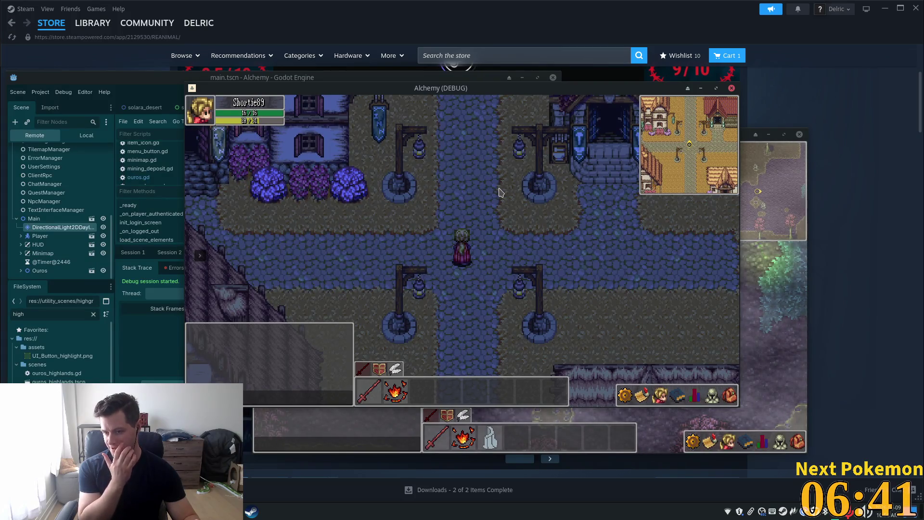
# Walk west past the inn roof, back east, north between the lamp posts, then switch to Cursor.
pyautogui.press('Left')
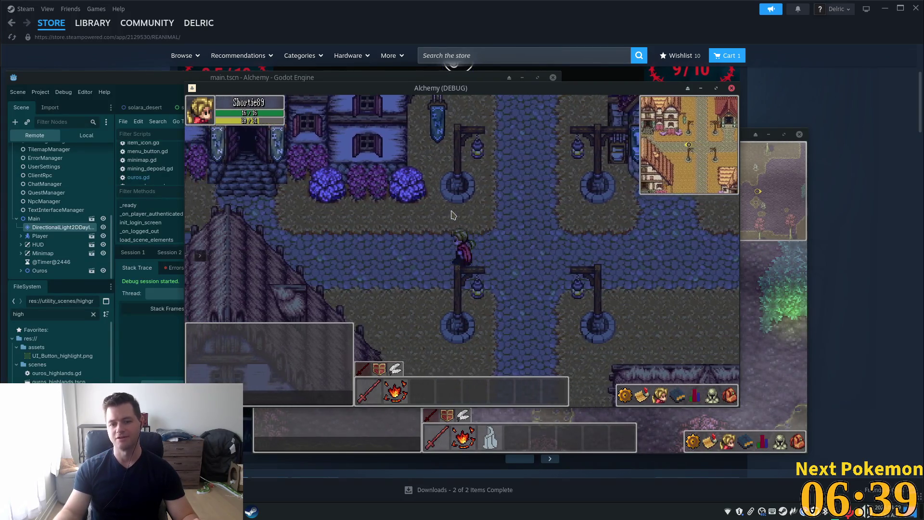
pyautogui.press('Left')
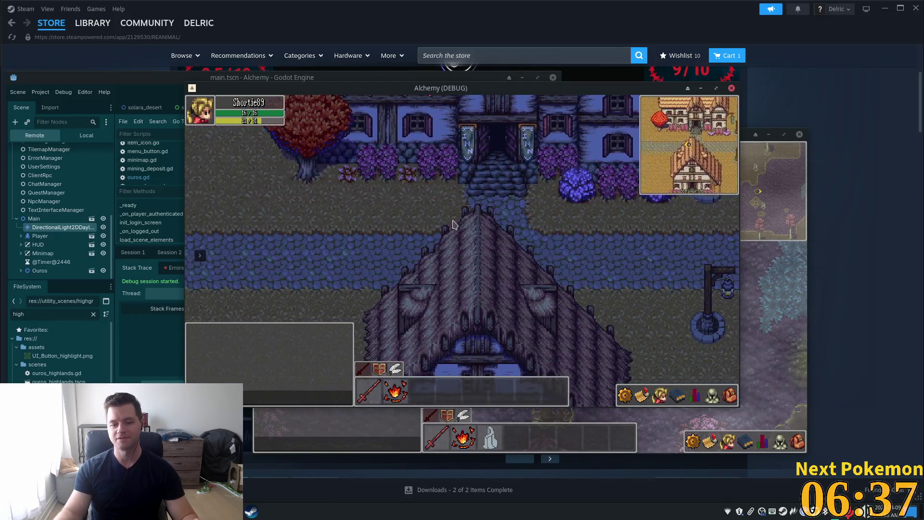
pyautogui.press('Left')
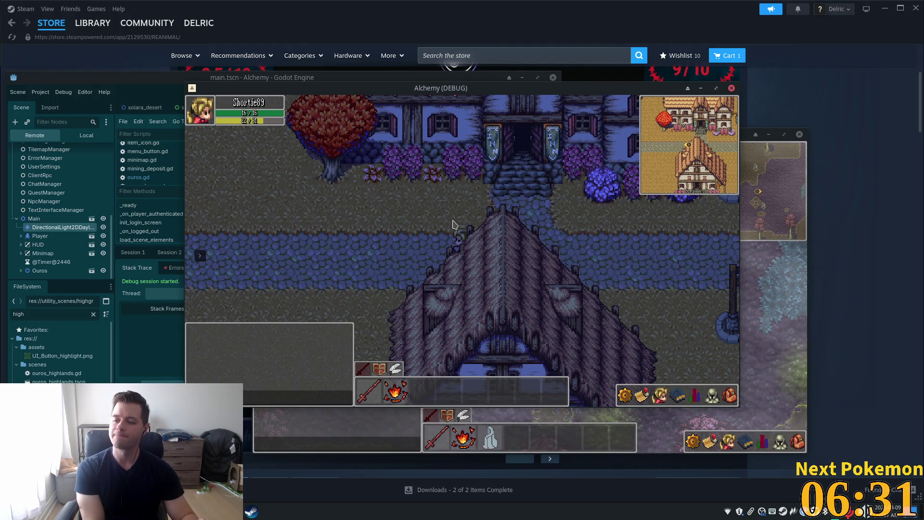
pyautogui.press('Left')
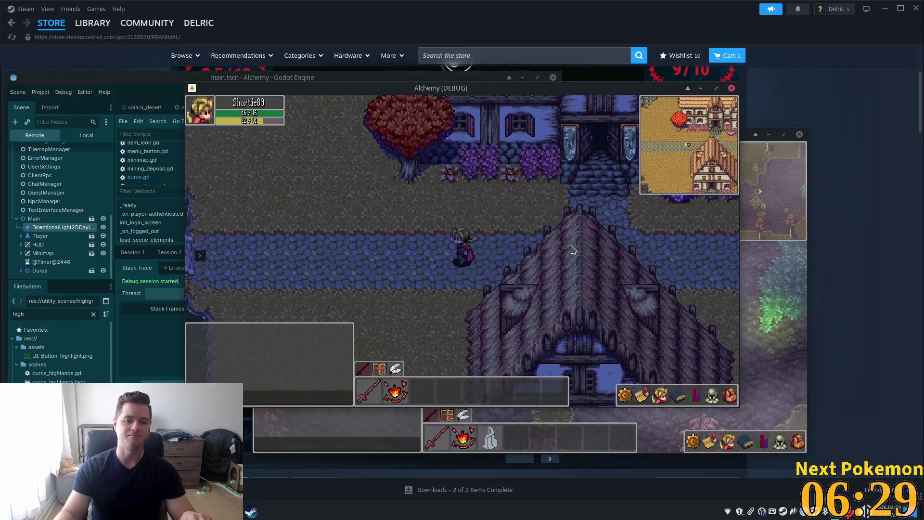
pyautogui.press('Right')
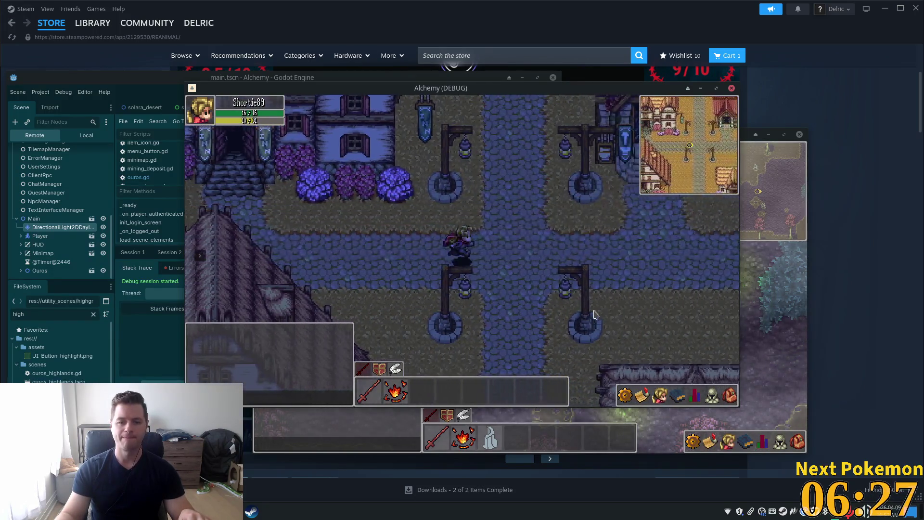
pyautogui.press('Down')
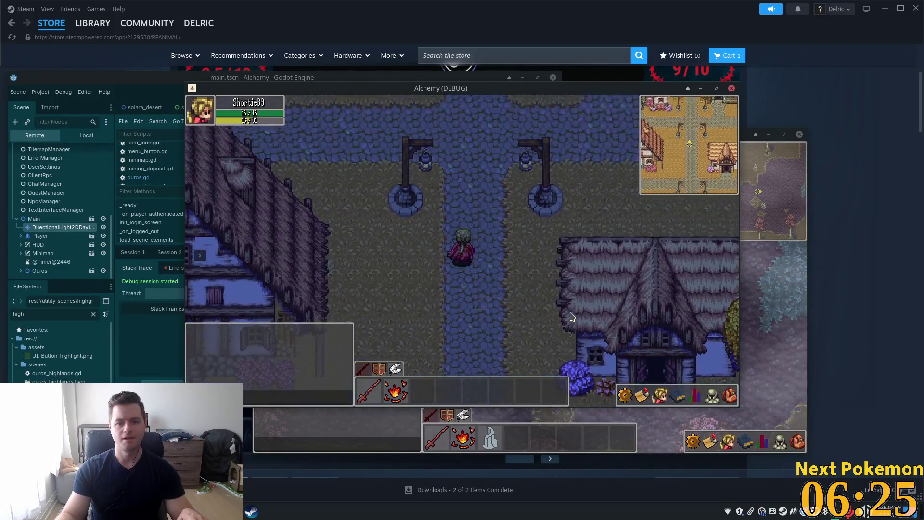
pyautogui.press('Up')
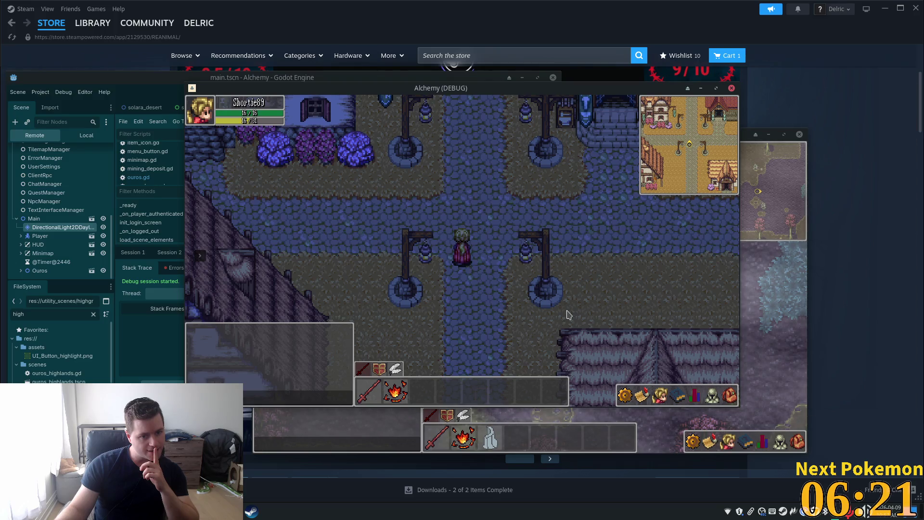
pyautogui.hotkey('alt', 'Tab')
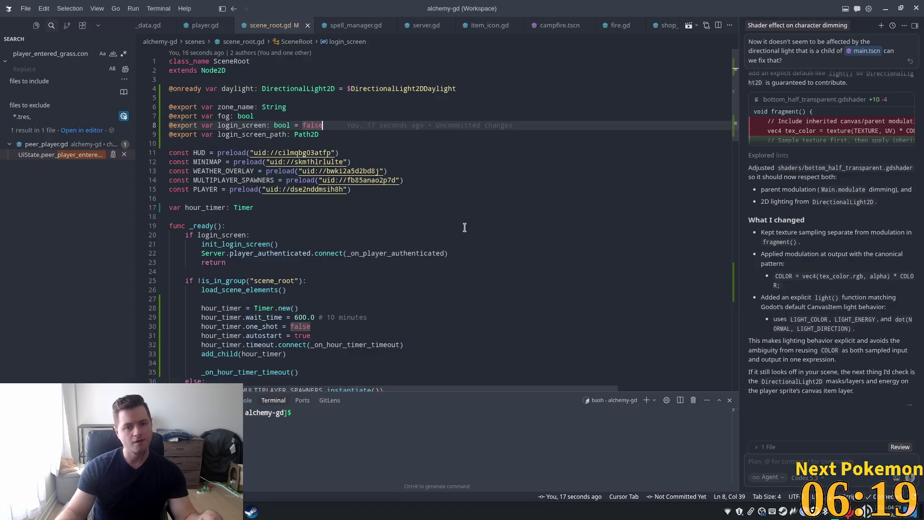
# Leave Cursor and return to Godot's script editor showing scene_root.gd's _ready function.
pyautogui.hotkey('alt', 'Tab')
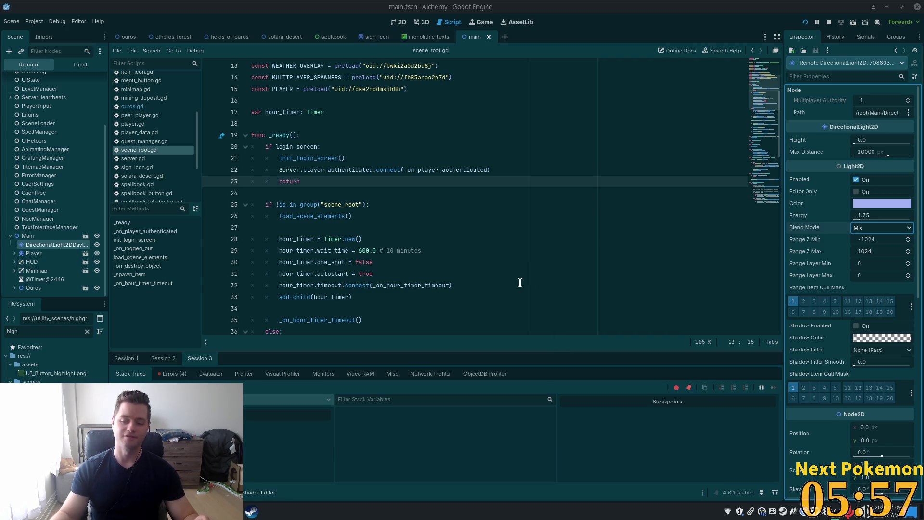
pyautogui.moveTo(450, 173)
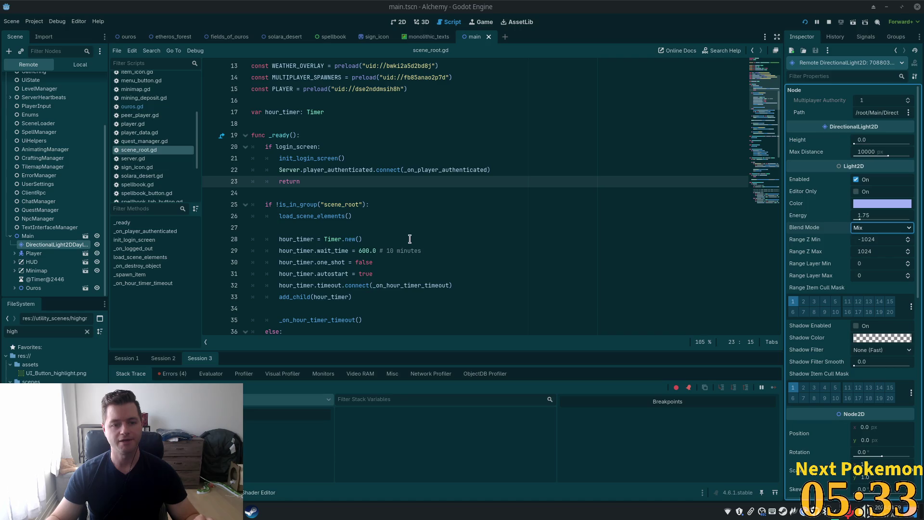
pyautogui.scroll(-5, 408, 231)
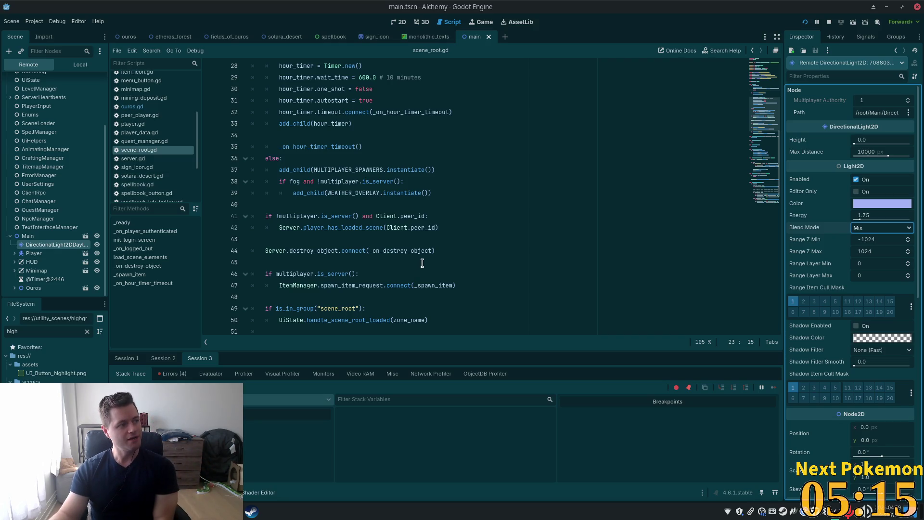
pyautogui.click(459, 197)
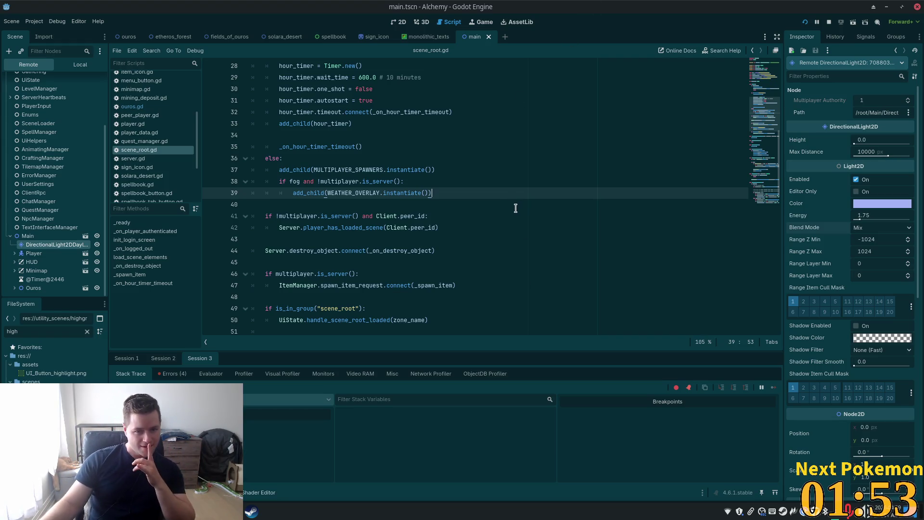
pyautogui.scroll(2, 524, 173)
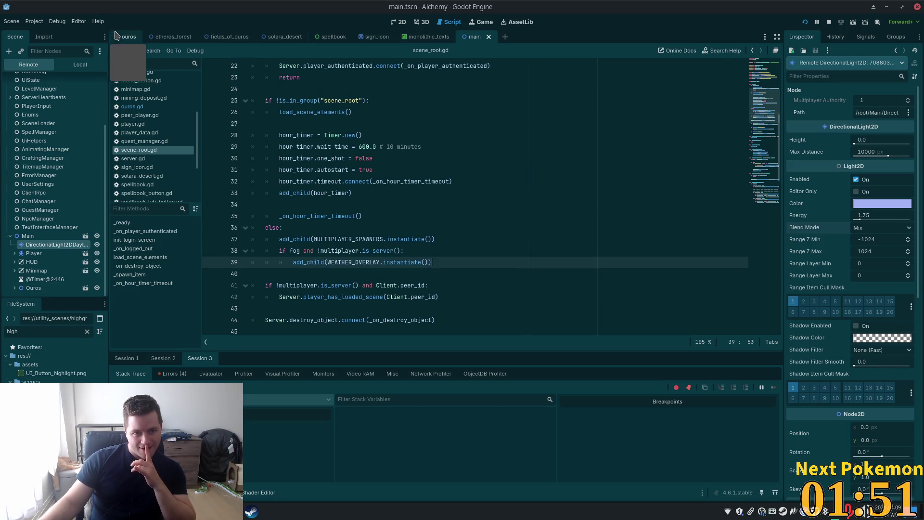
# Open the ouros.tscn scene and show its Ouros town tilemap in the 2D editor.
pyautogui.click(116, 35)
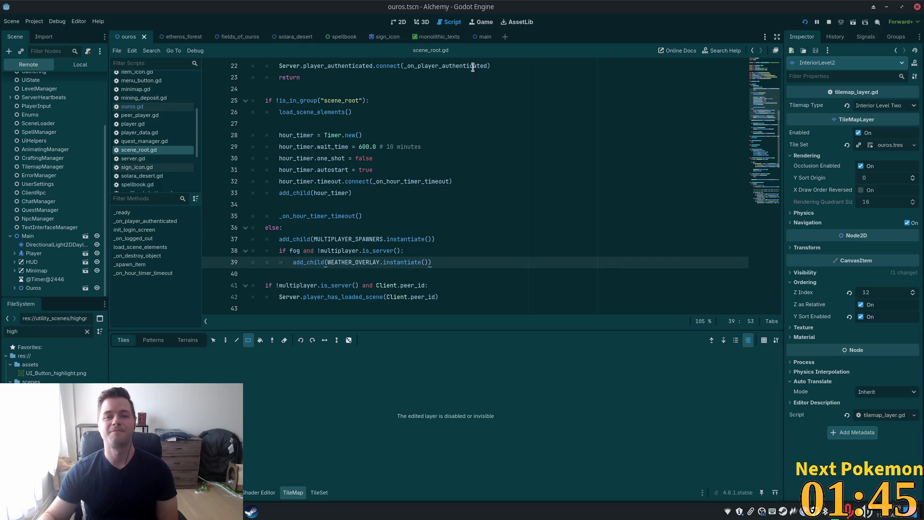
pyautogui.click(400, 22)
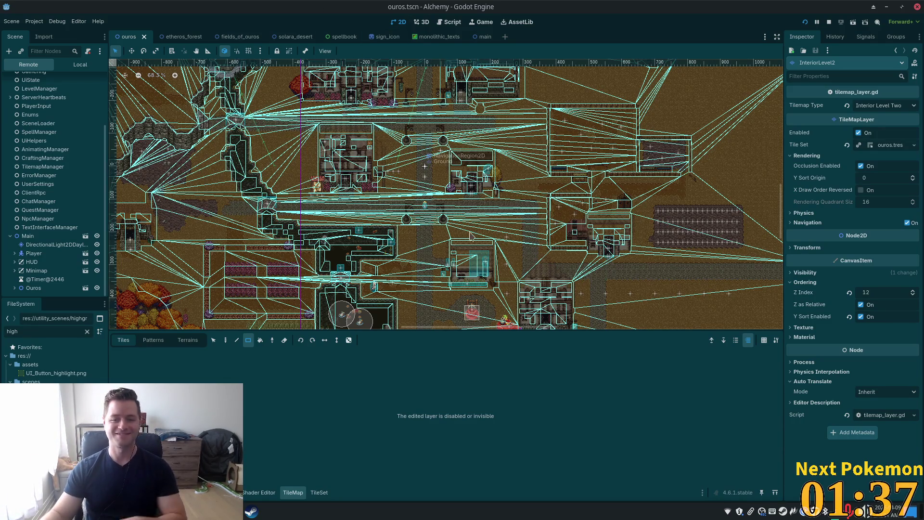
# Zoom in on the lamp posts and switch the Scene dock to the ouros scene's Local tree.
pyautogui.scroll(8, 400, 231)
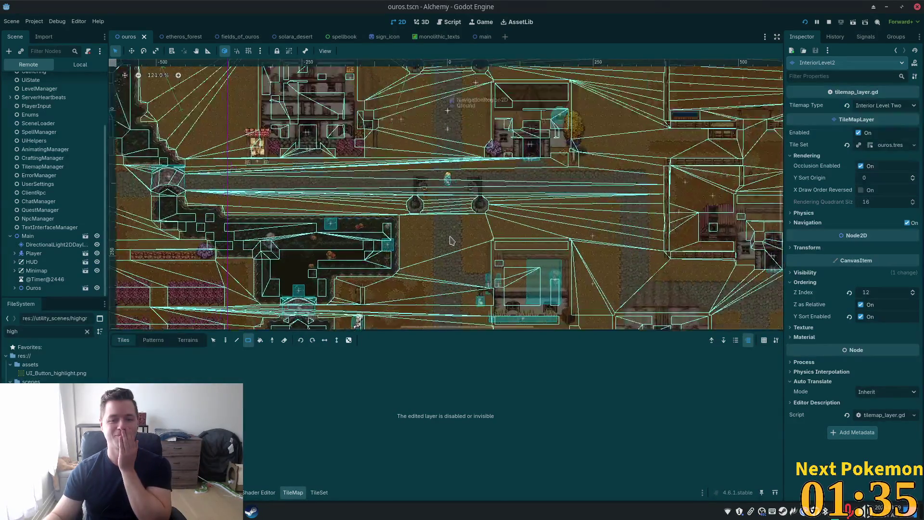
pyautogui.scroll(1, 440, 222)
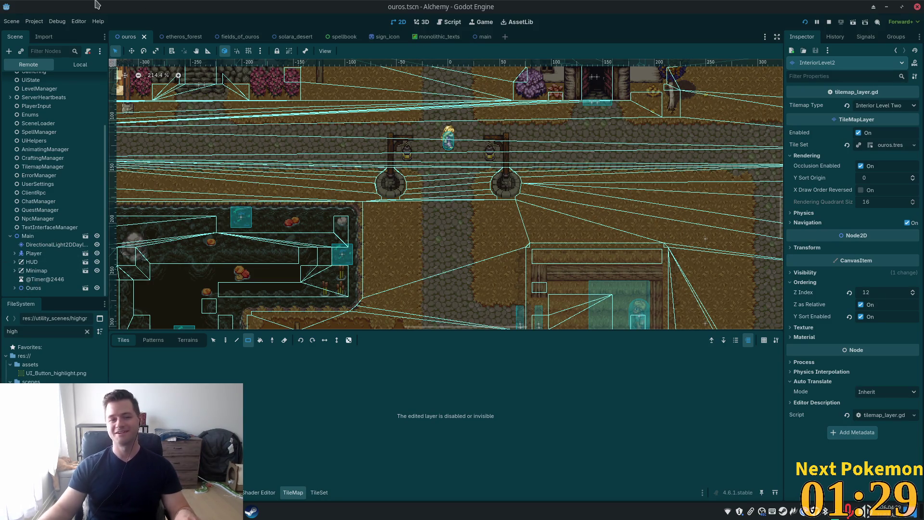
pyautogui.click(75, 69)
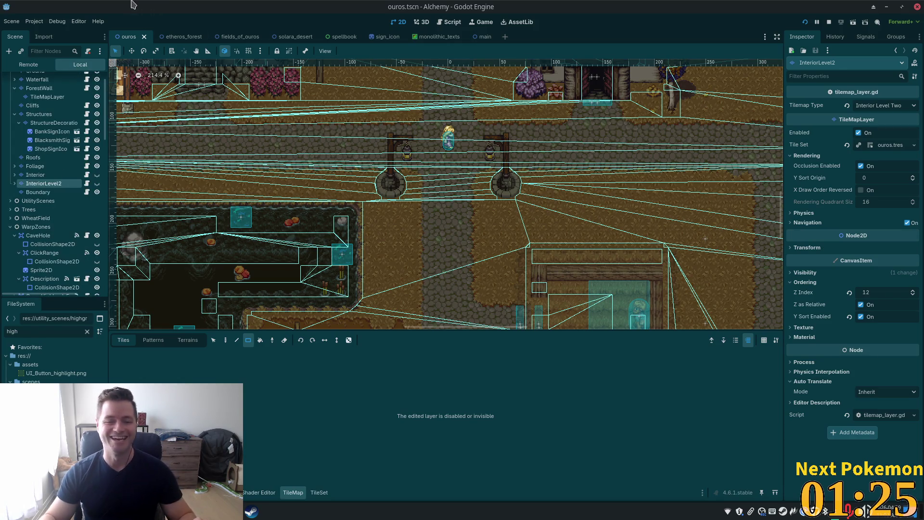
pyautogui.scroll(1, 417, 103)
# Filter FileSystem for 'light' and assign the 2d_lights_and_shadows texture to the PointLight2D.
pyautogui.scroll(1, 417, 103)
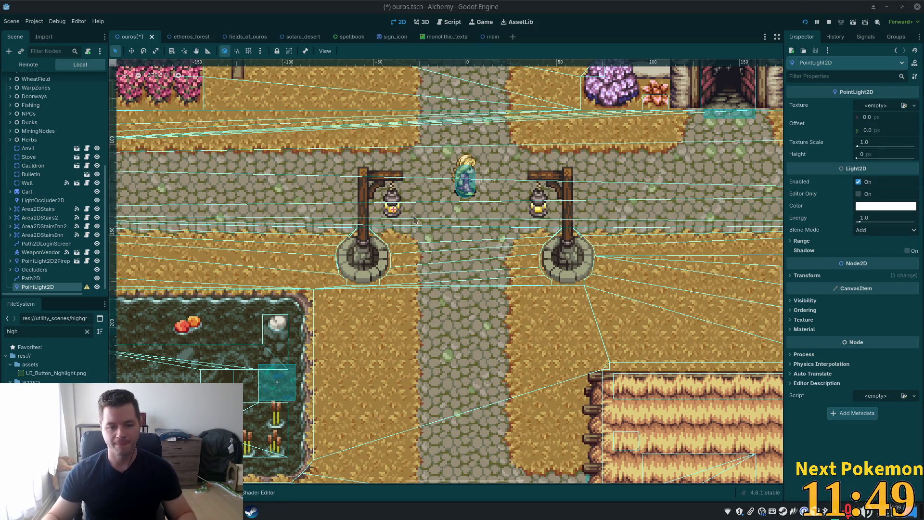
pyautogui.click(881, 106)
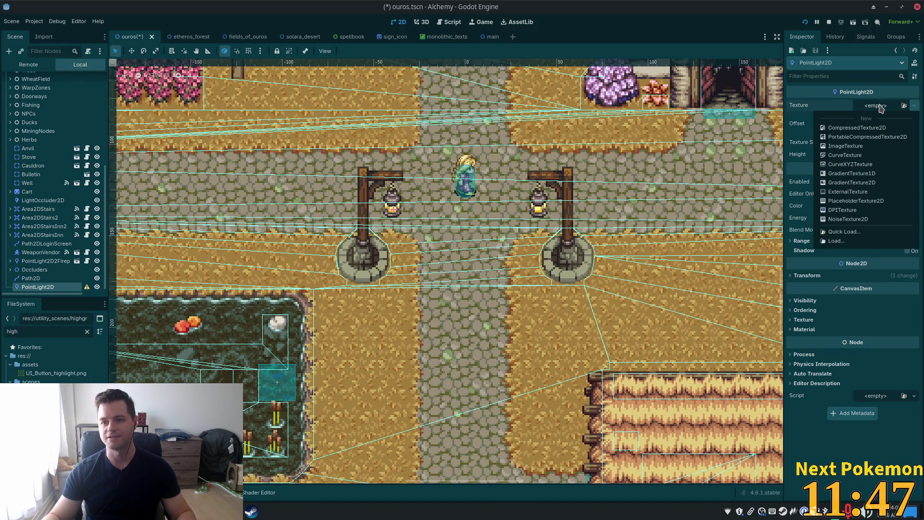
pyautogui.click(29, 332)
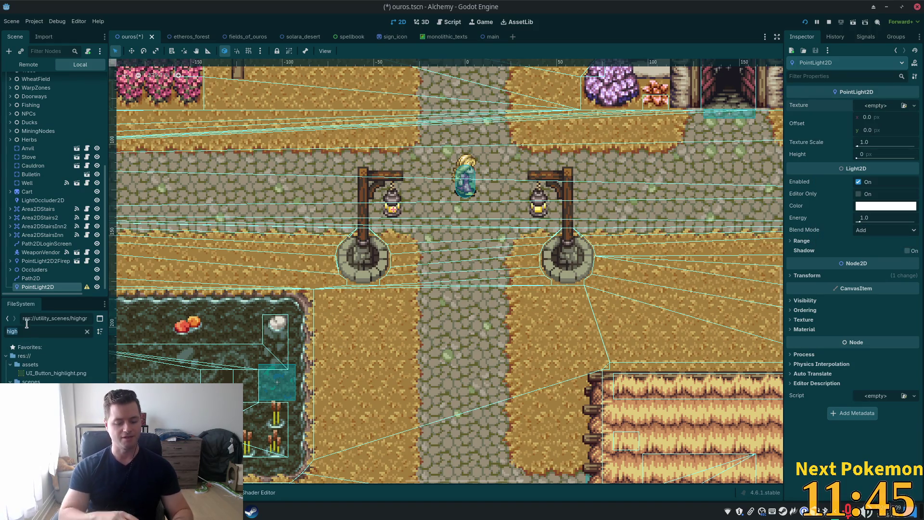
pyautogui.write('light')
pyautogui.moveTo(62, 381)
pyautogui.mouseDown()
pyautogui.moveTo(883, 96)
pyautogui.moveTo(877, 110)
pyautogui.mouseUp()
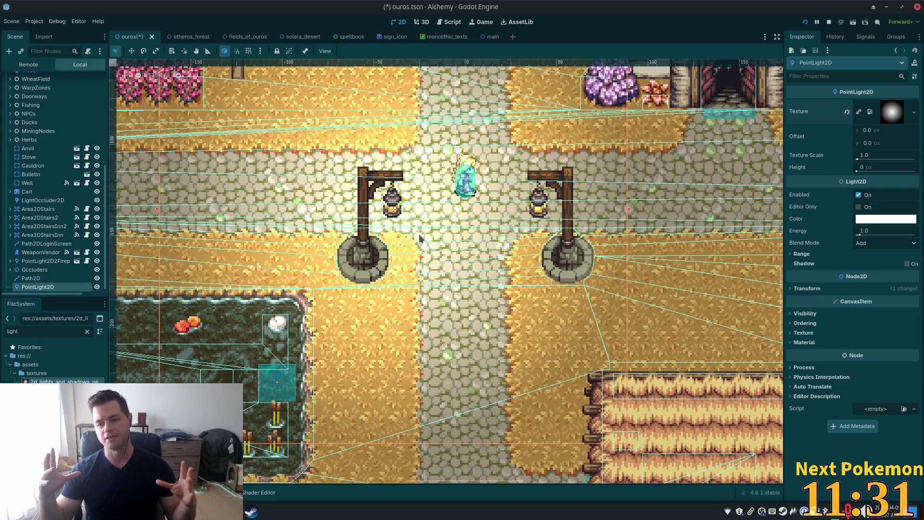
# Bring the running Alchemy debug game forward, walk south, and shift its window right and down.
pyautogui.click(491, 36)
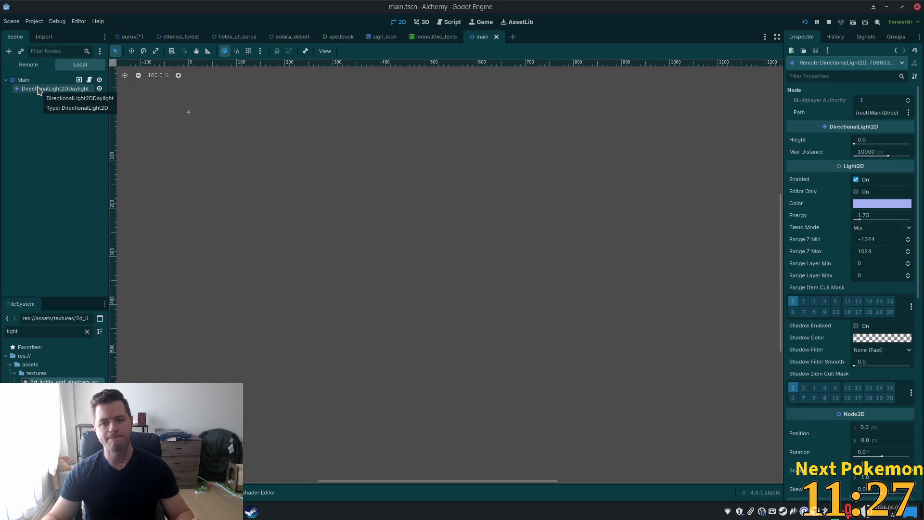
pyautogui.rightClick(182, 511)
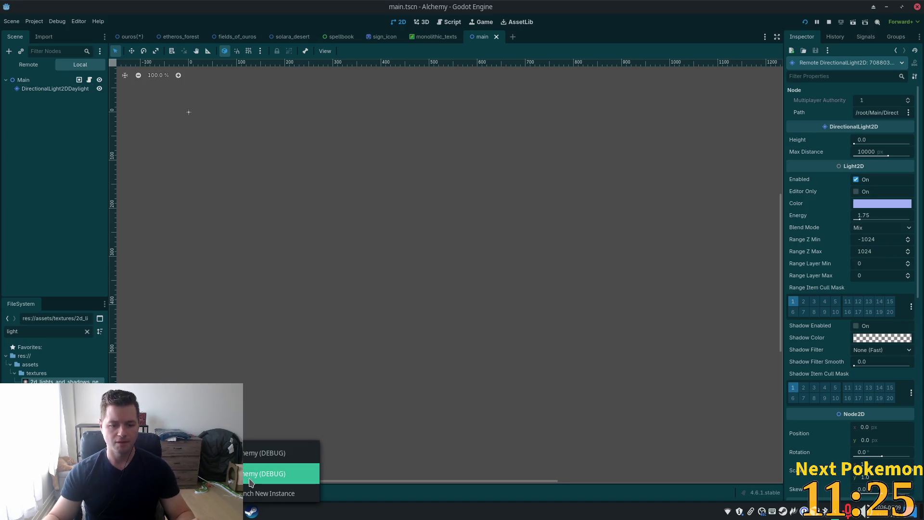
pyautogui.click(255, 475)
pyautogui.press('s')
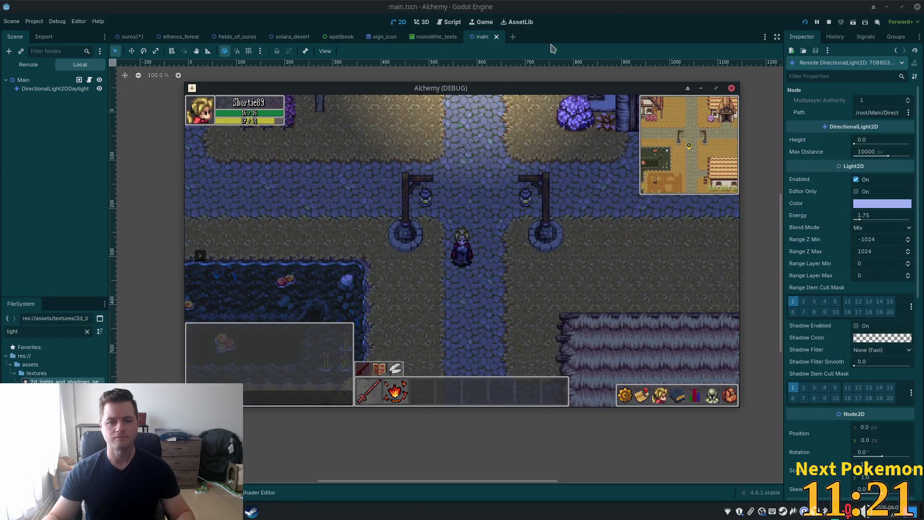
pyautogui.moveTo(461, 84); pyautogui.dragTo(626, 117)
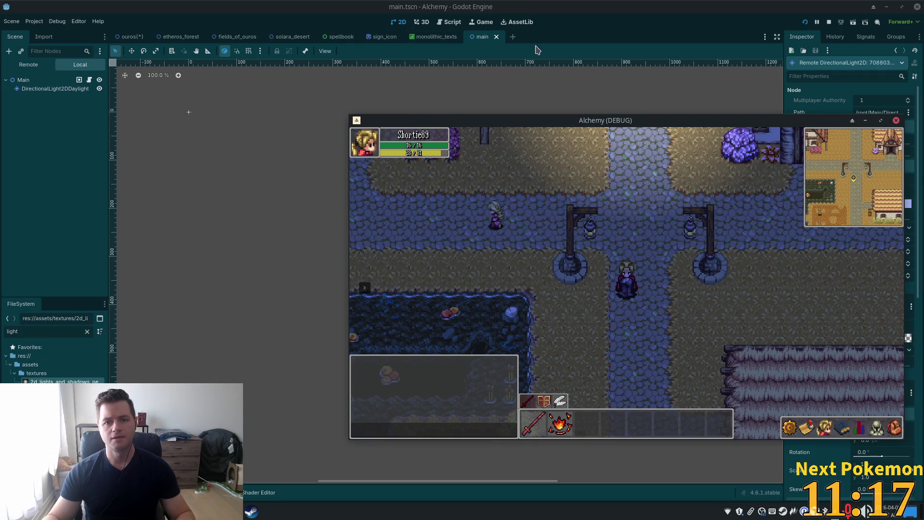
# Restore the editor to a smaller window and return to the ouros scene.
pyautogui.doubleClick(575, 12)
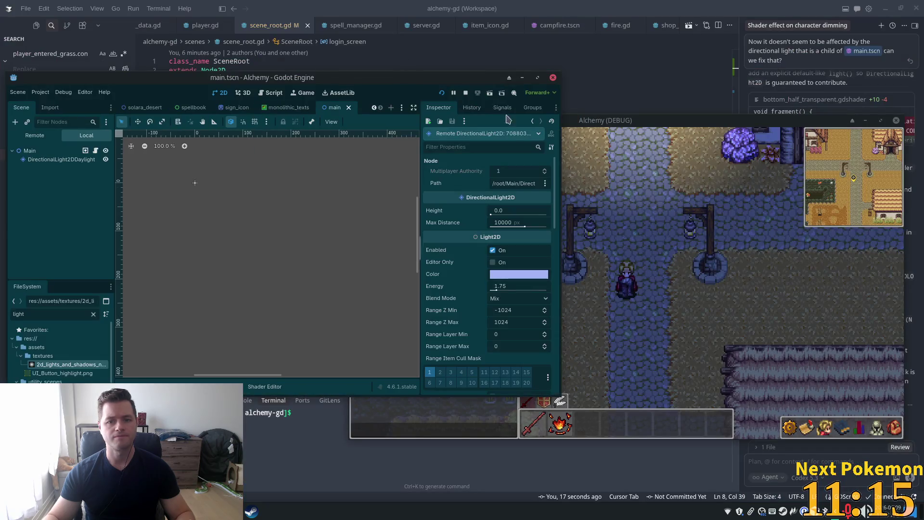
pyautogui.scroll(3, 144, 107)
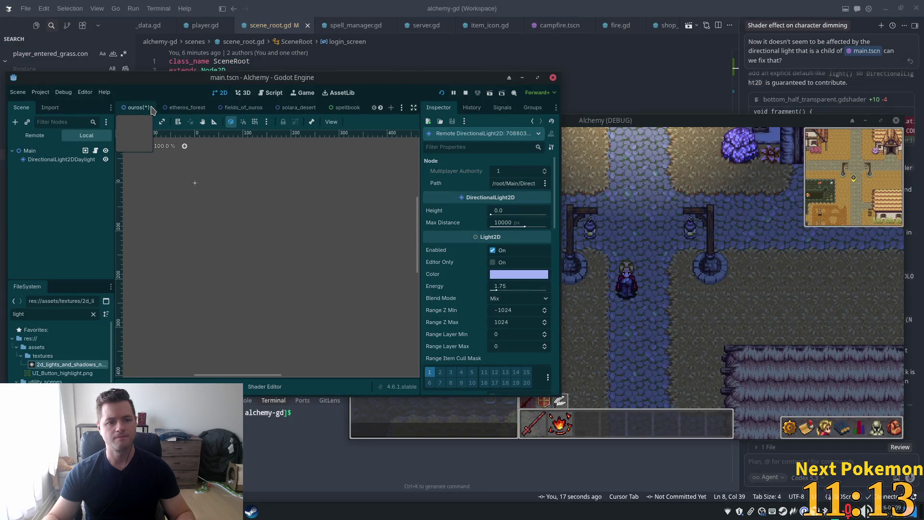
pyautogui.click(140, 106)
pyautogui.scroll(-5, 324, 257)
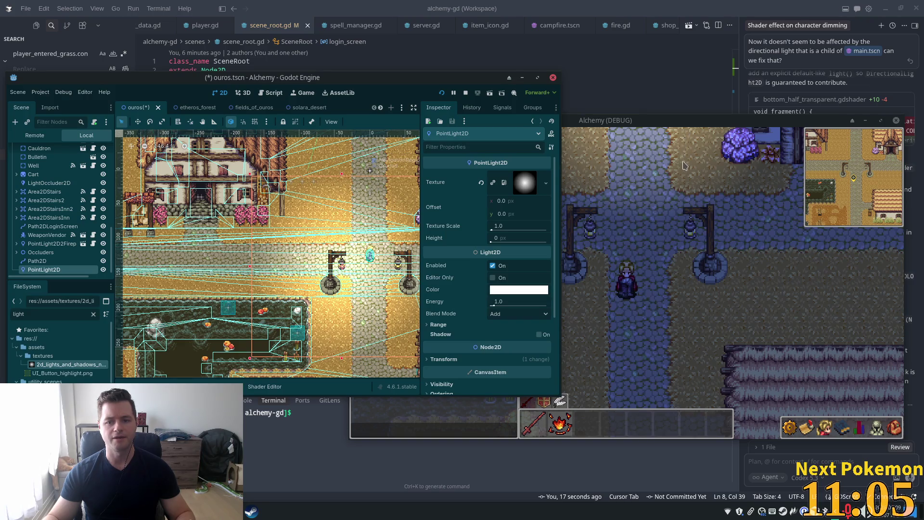
# Walk the character up and down the road in the game to check the light.
pyautogui.click(676, 179)
pyautogui.press('Up')
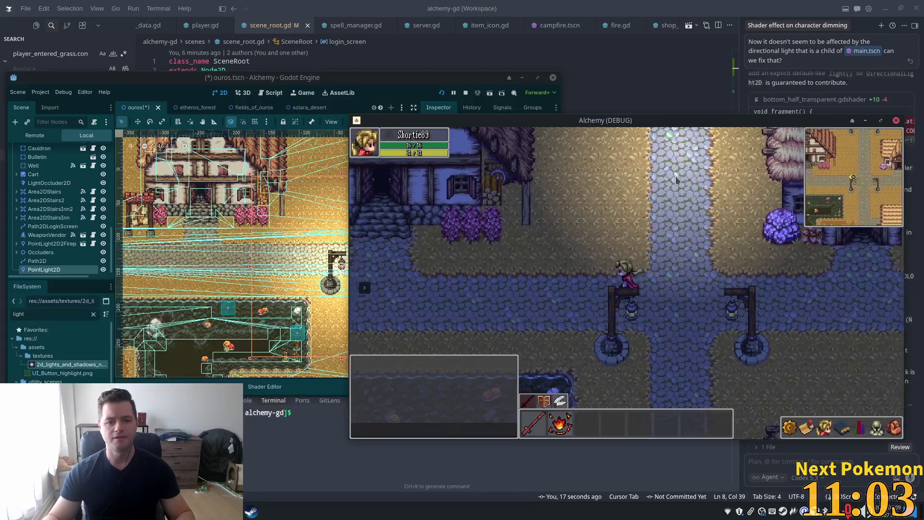
pyautogui.press('Down')
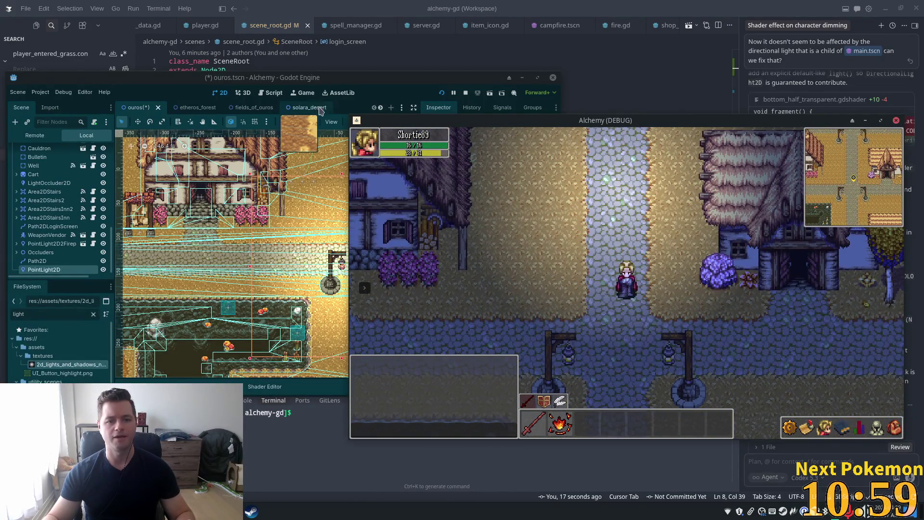
# Drag the PointLight2D slightly up and left with the Move tool.
pyautogui.click(385, 91)
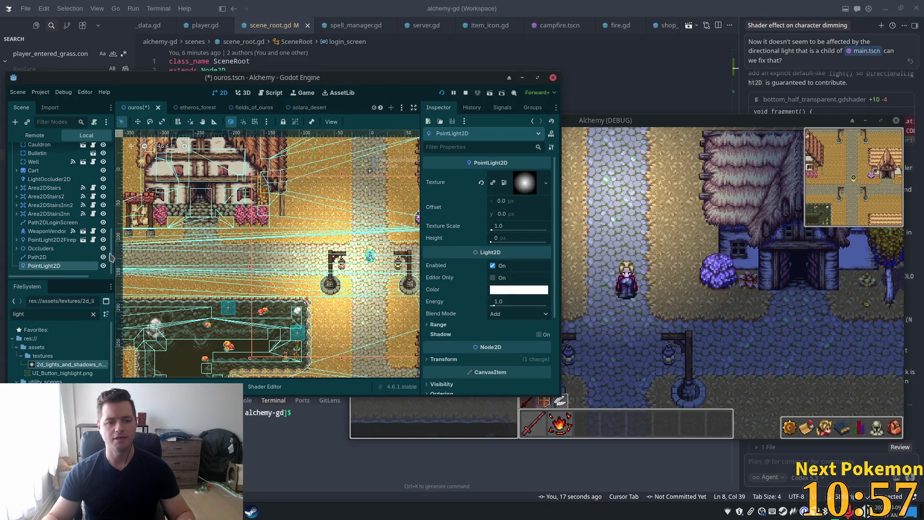
pyautogui.click(138, 121)
pyautogui.moveTo(331, 214)
pyautogui.mouseDown()
pyautogui.moveTo(302, 199)
pyautogui.moveTo(328, 250)
pyautogui.moveTo(313, 220)
pyautogui.moveTo(333, 228)
pyautogui.mouseUp()
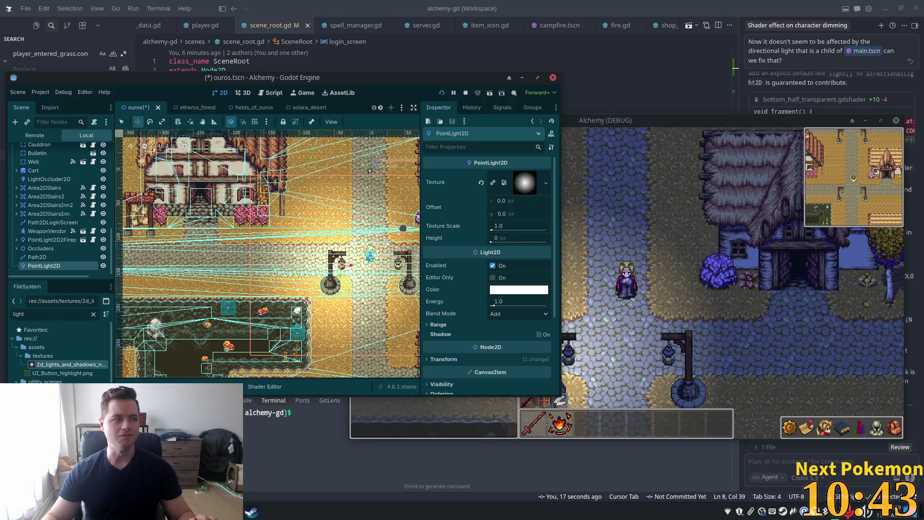
pyautogui.moveTo(355, 219); pyautogui.dragTo(355, 219)
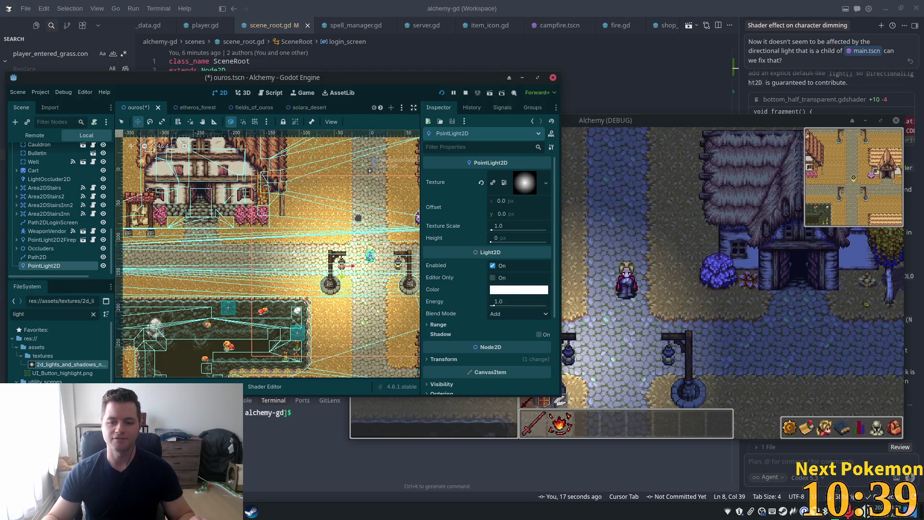
# Walk the character left along the road to check the warm street glow.
pyautogui.hotkey('alt', 'Tab')
pyautogui.press('Left')
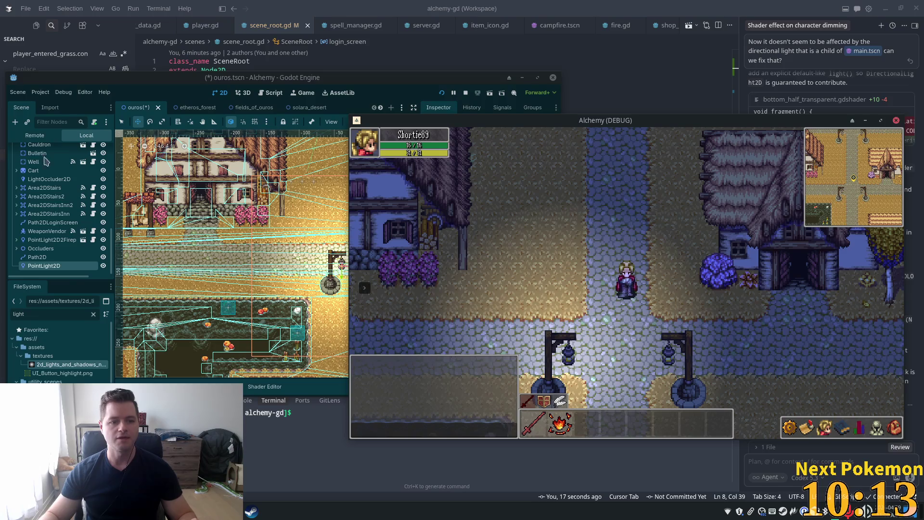
pyautogui.moveTo(112, 251); pyautogui.dragTo(111, 159)
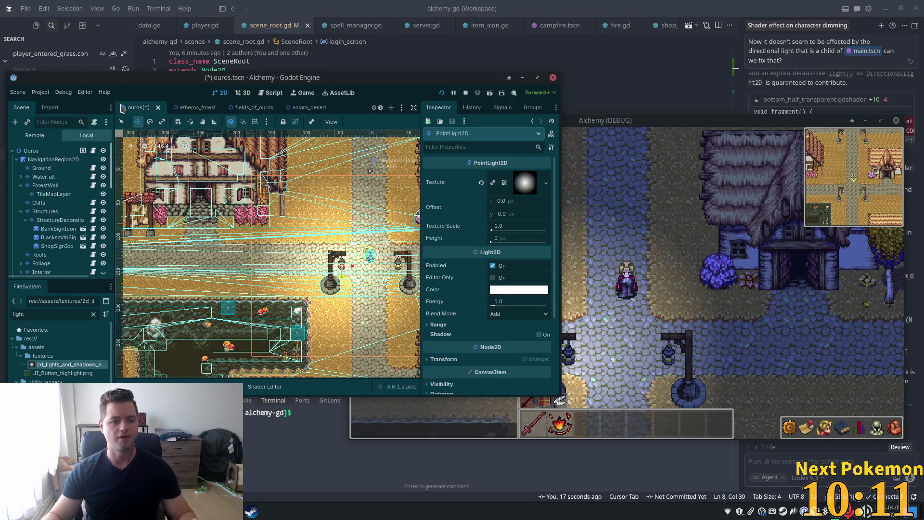
# Add a Node2D child to Ouros and rename it LampPost.
pyautogui.click(58, 151)
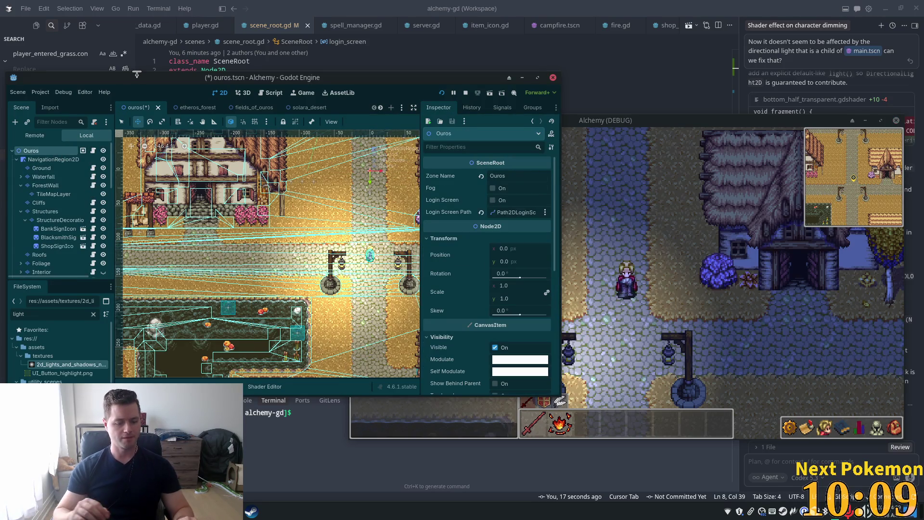
pyautogui.hotkey('ctrl', 'a')
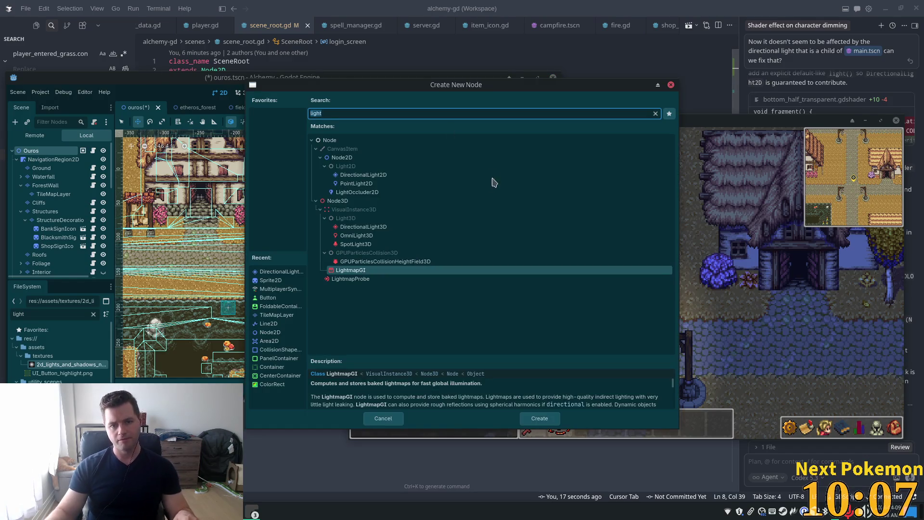
pyautogui.doubleClick(368, 156)
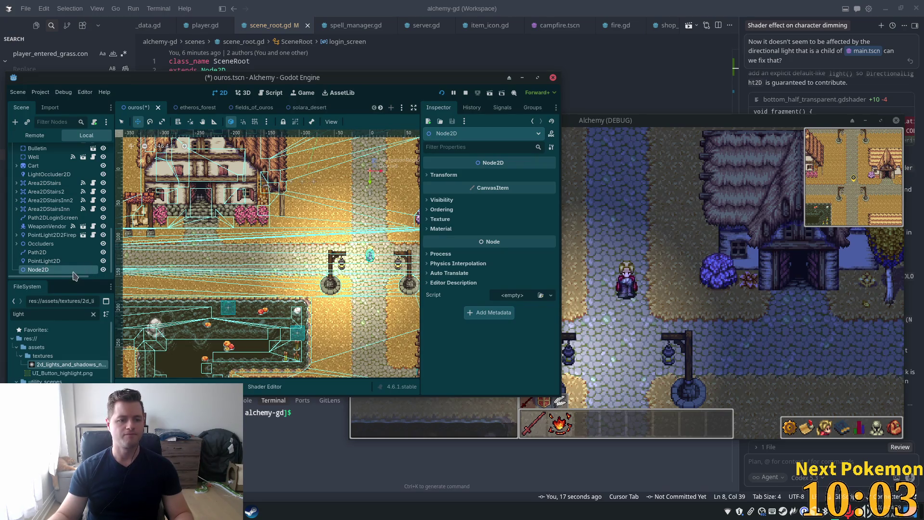
pyautogui.doubleClick(72, 270)
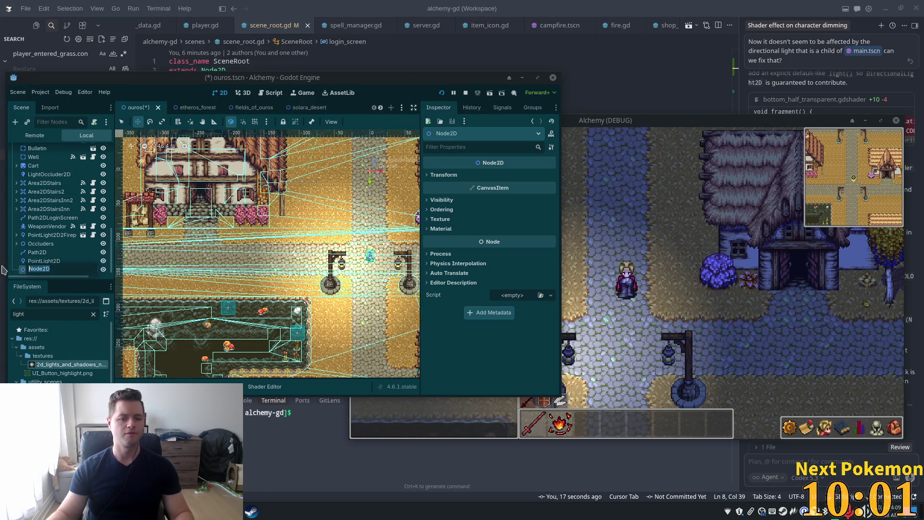
pyautogui.write('L')
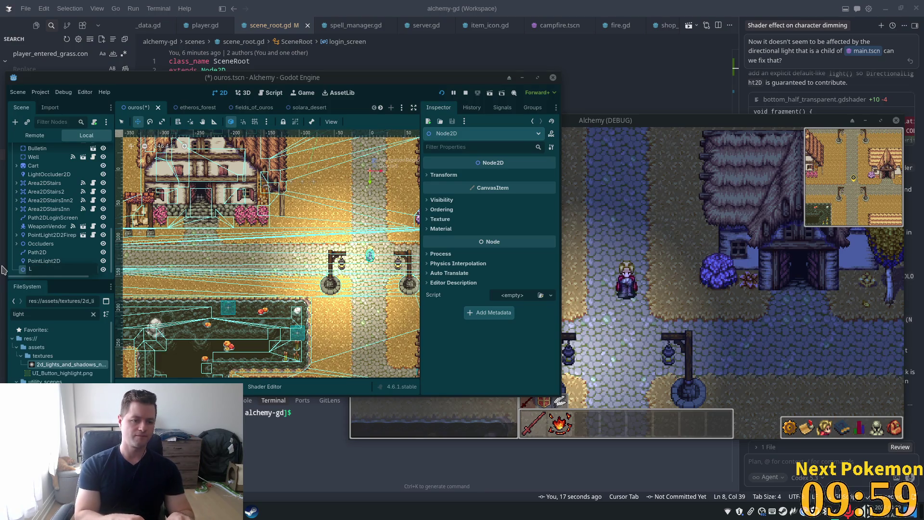
pyautogui.write('t')
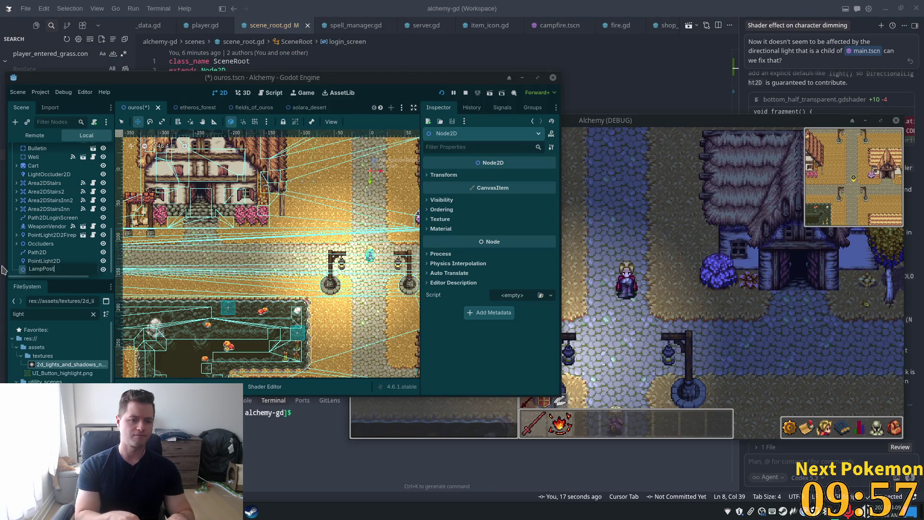
pyautogui.press('Return')
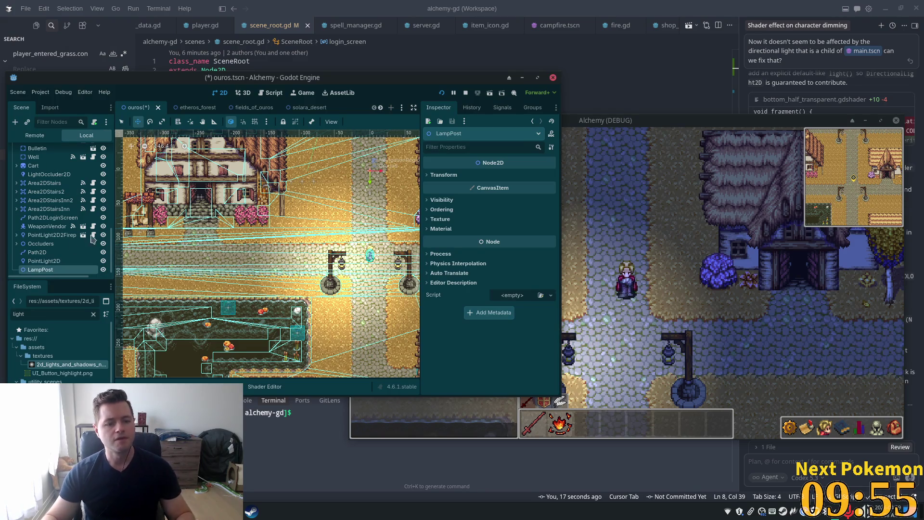
# Parent the PointLight2D under LampPost and run the project.
pyautogui.moveTo(36, 261); pyautogui.dragTo(36, 266)
pyautogui.click(33, 257)
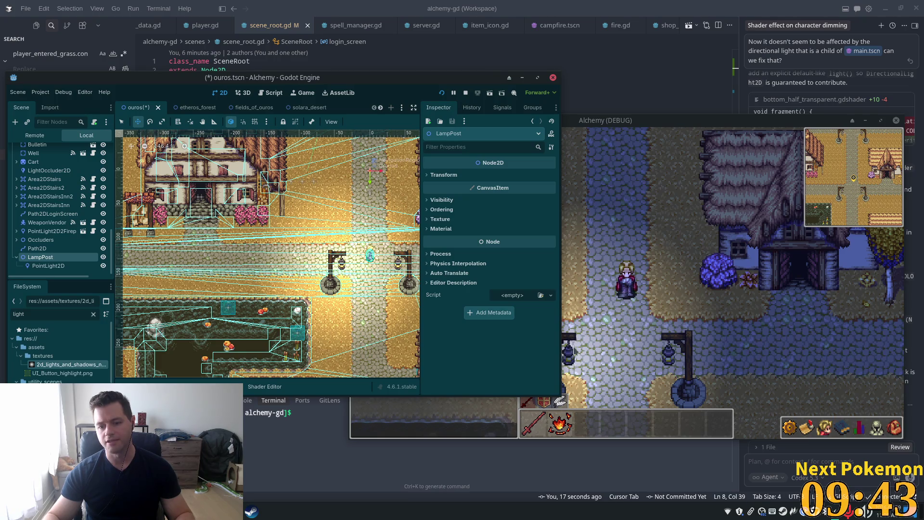
pyautogui.click(442, 94)
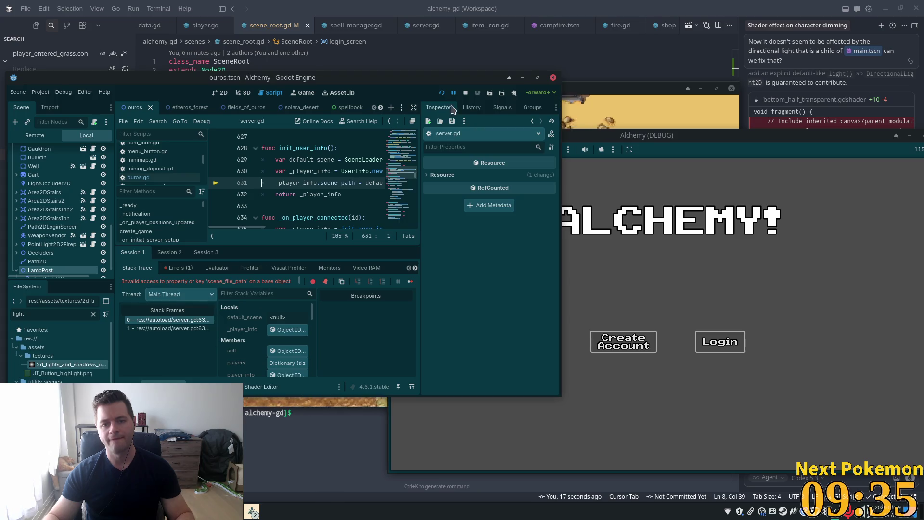
# Relaunch with F5, log in, and walk the character north to the Ouros lamp posts.
pyautogui.press('F5')
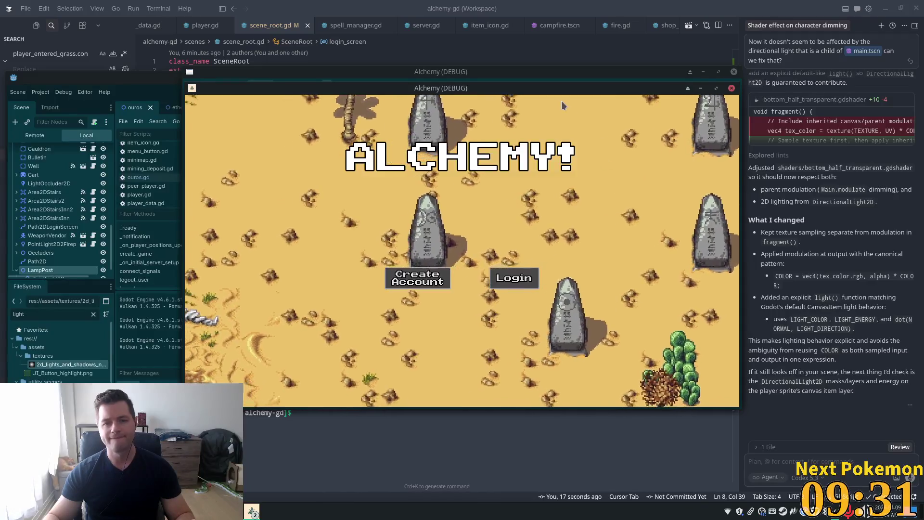
pyautogui.moveTo(563, 103); pyautogui.dragTo(709, 148)
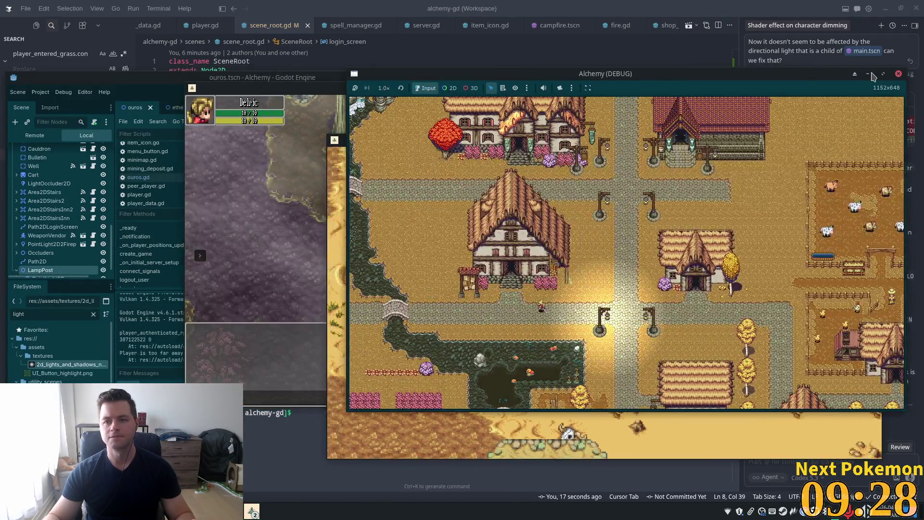
pyautogui.click(870, 74)
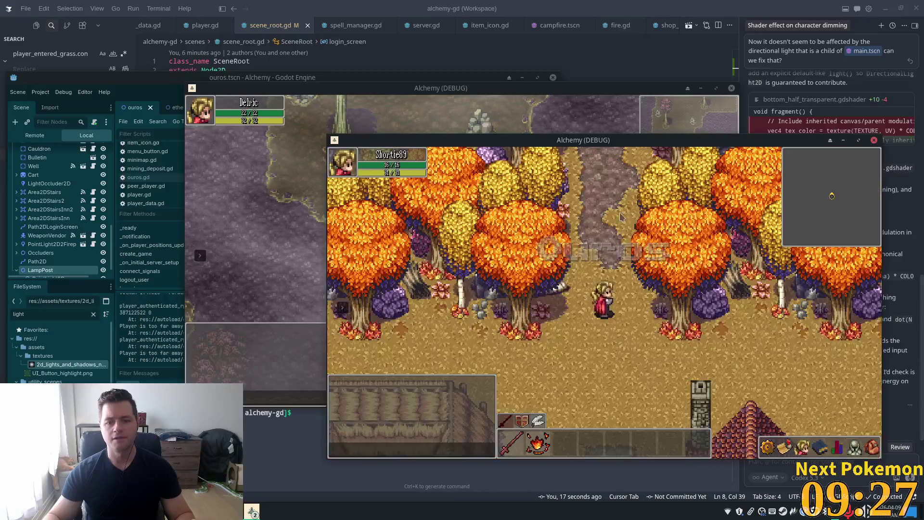
pyautogui.press('w')
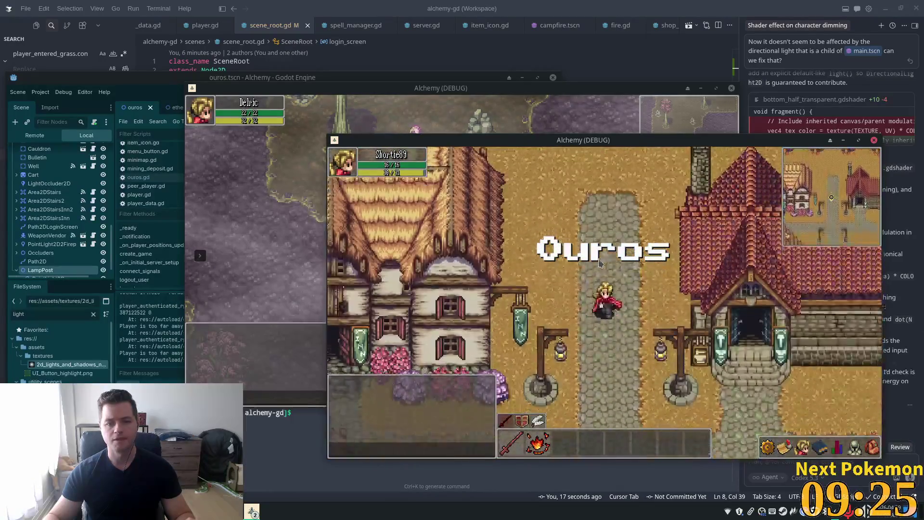
pyautogui.press('w')
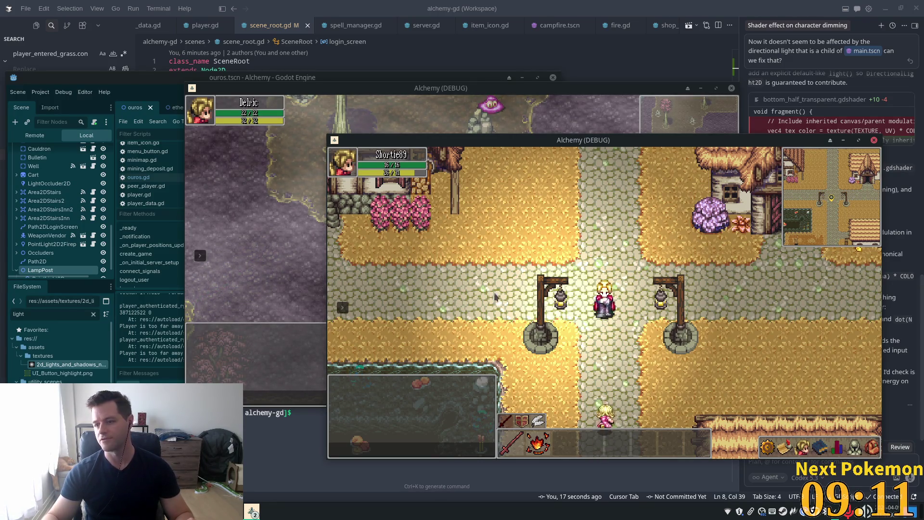
pyautogui.click(43, 255)
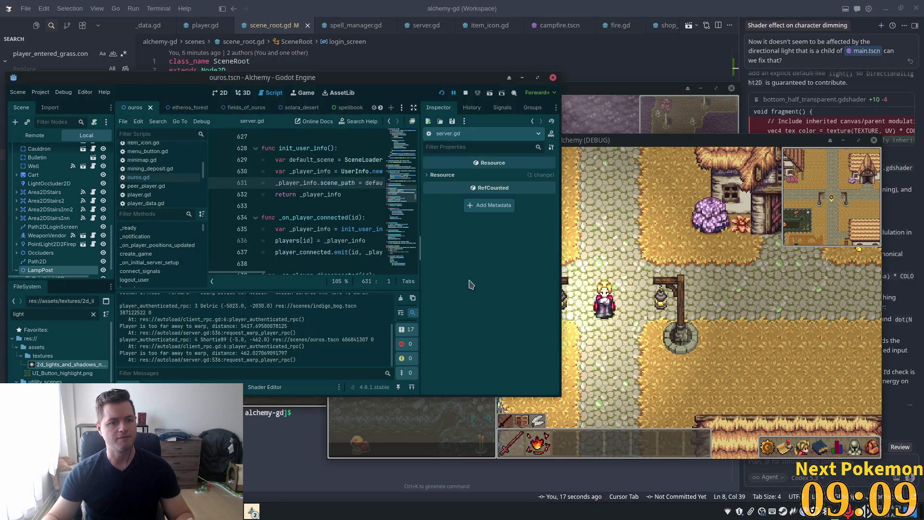
# Add a Sprite2D child under the LampPost node.
pyautogui.scroll(-1, 61, 234)
pyautogui.click(52, 231)
pyautogui.click(40, 257)
pyautogui.hotkey('ctrl', 'a')
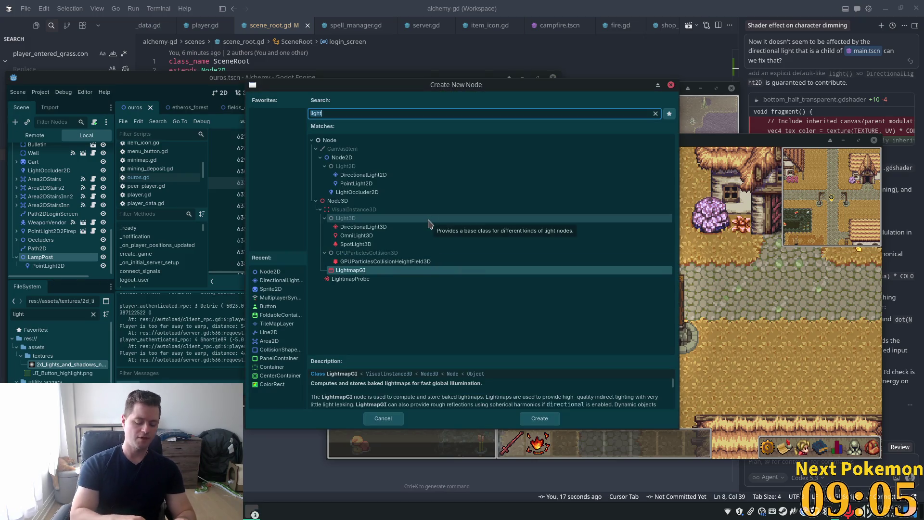
pyautogui.write('sprite')
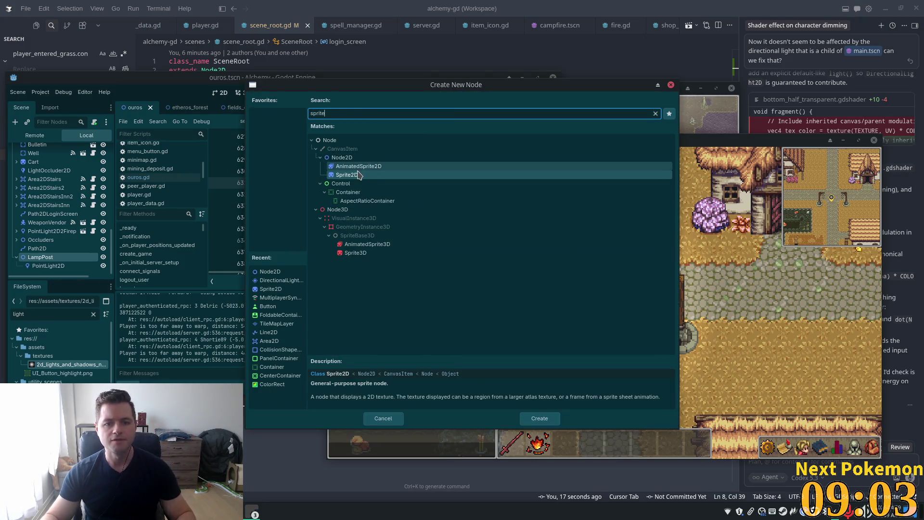
pyautogui.doubleClick(361, 174)
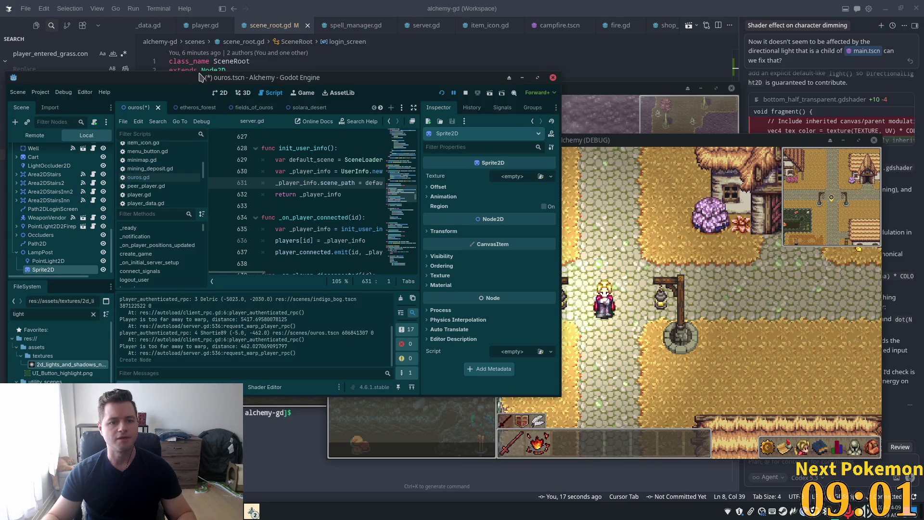
# Maximize the editor and give the Sprite2D a new AtlasTexture, back in 2D view.
pyautogui.doubleClick(202, 77)
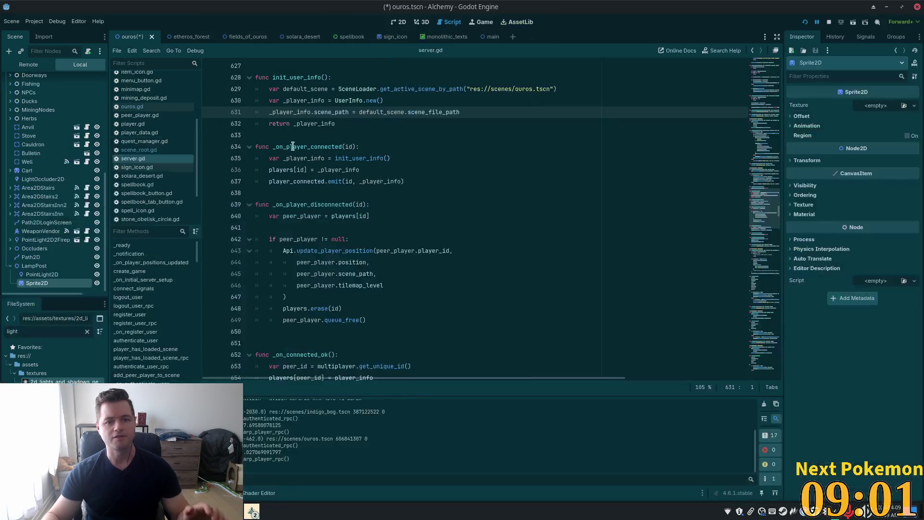
pyautogui.click(877, 106)
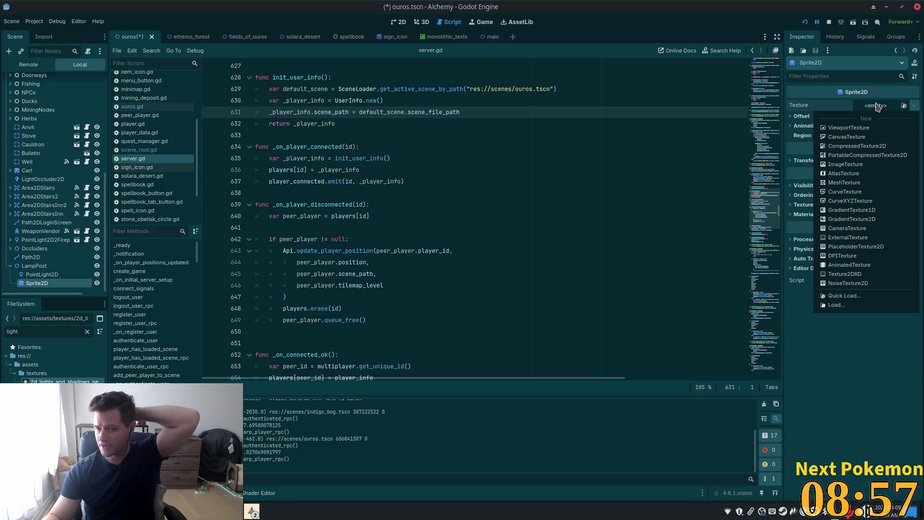
pyautogui.click(843, 174)
pyautogui.click(398, 22)
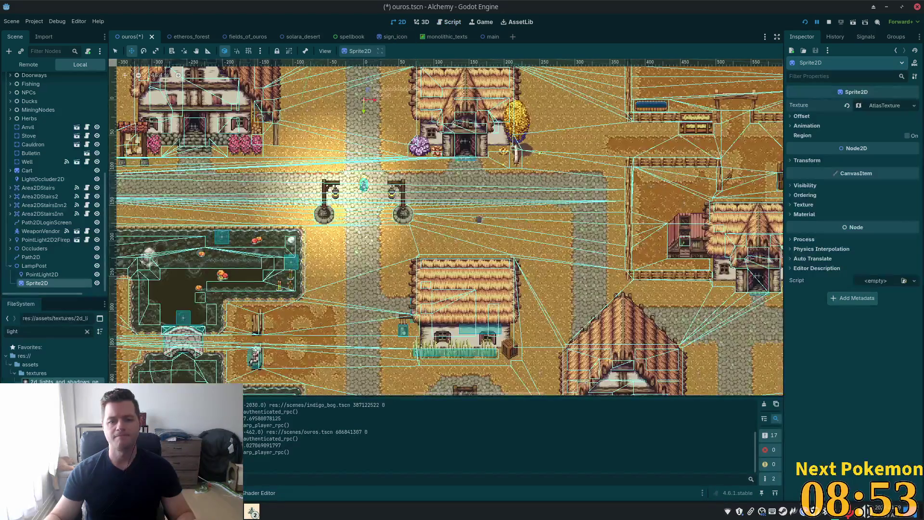
# Revert the LampPost's PointLight2D position from -40, 135 to 0, 0 in the Inspector.
pyautogui.scroll(4, 330, 163)
pyautogui.click(34, 266)
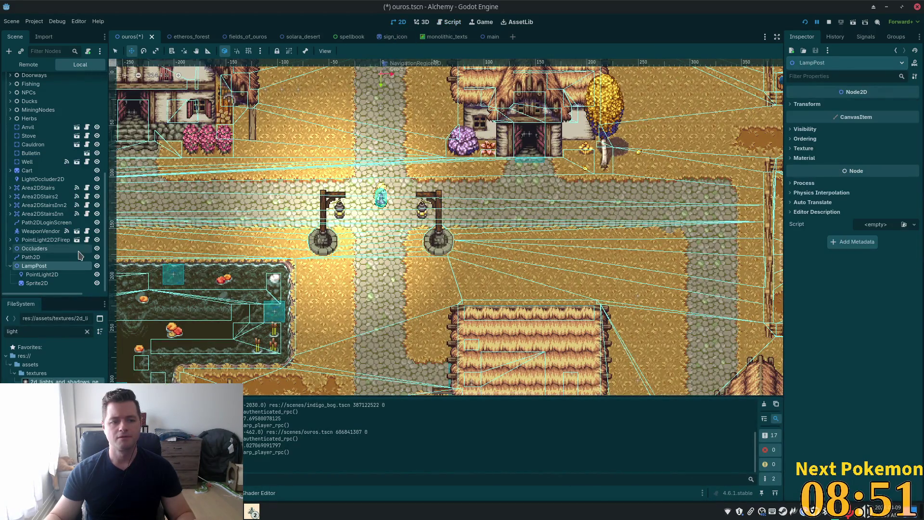
pyautogui.click(36, 283)
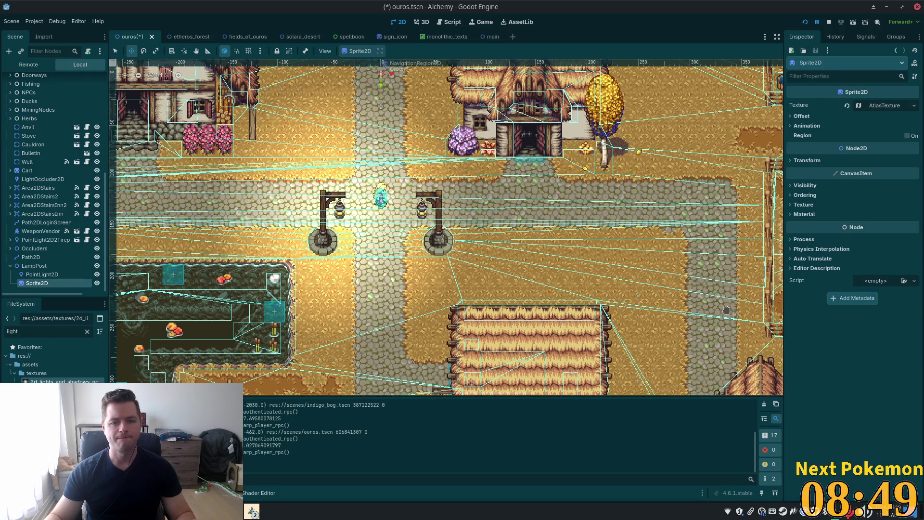
pyautogui.scroll(4, 398, 177)
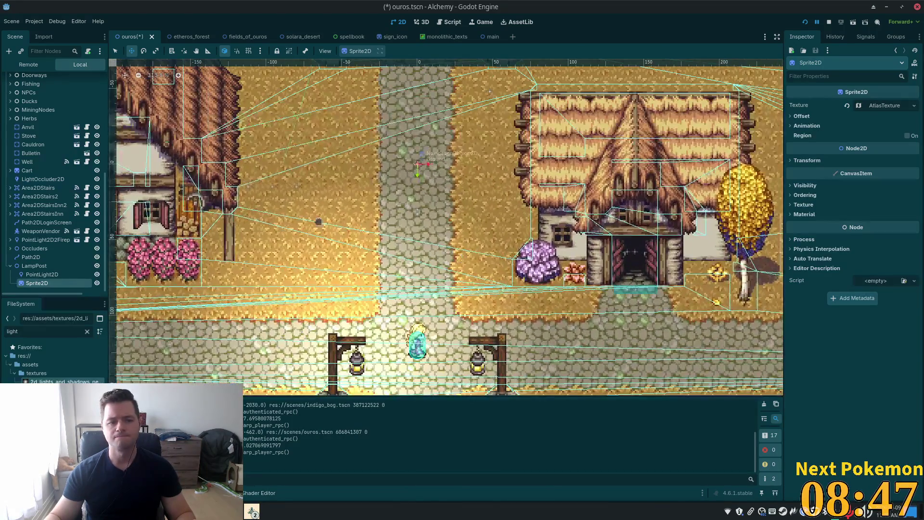
pyautogui.click(53, 275)
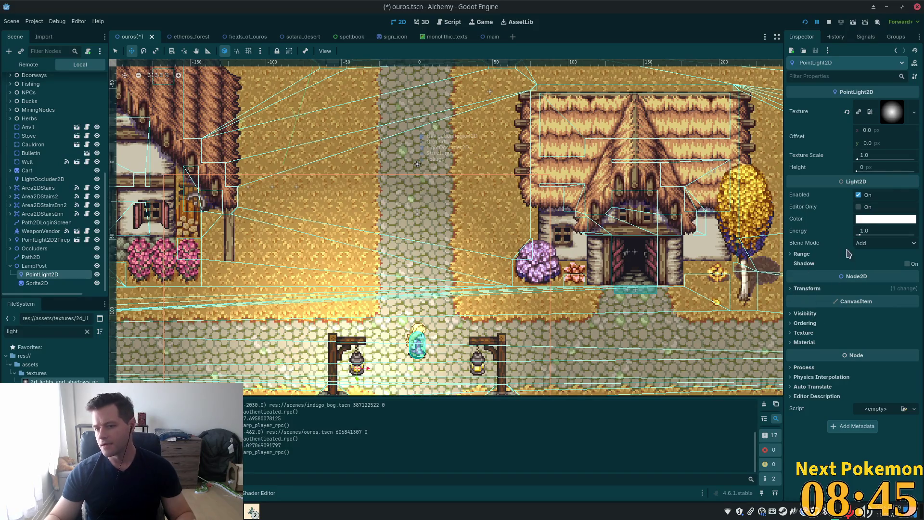
pyautogui.click(807, 289)
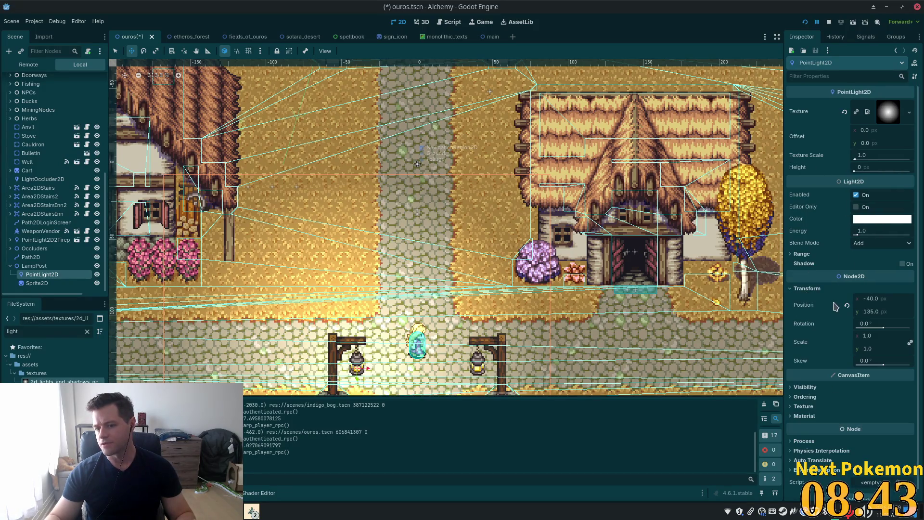
pyautogui.click(845, 306)
pyautogui.scroll(4, 401, 176)
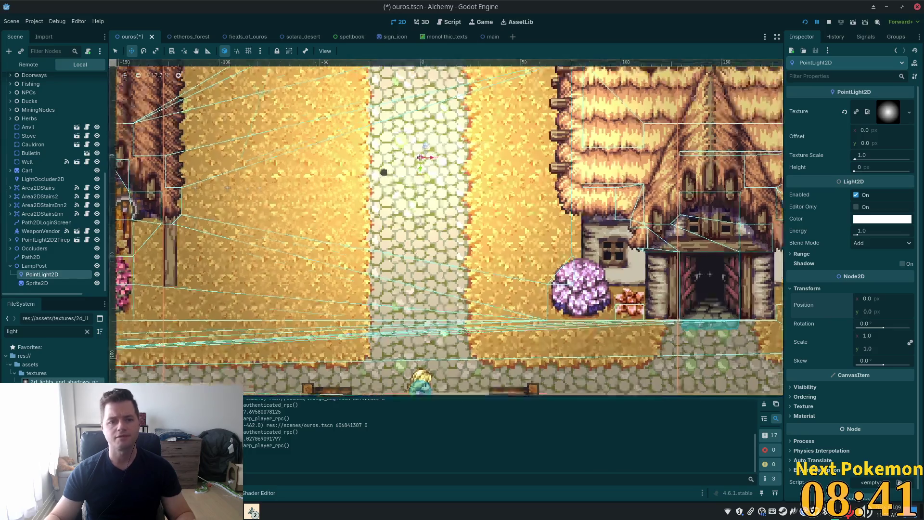
pyautogui.click(34, 266)
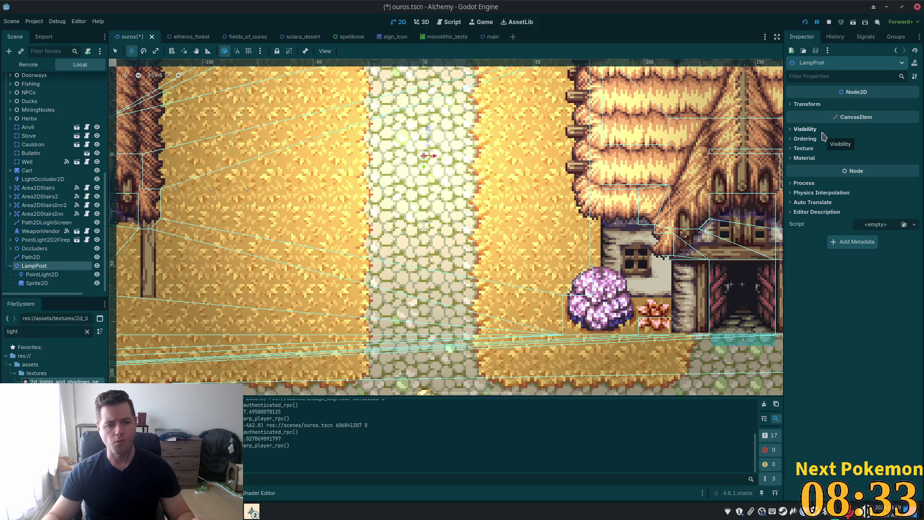
pyautogui.click(87, 284)
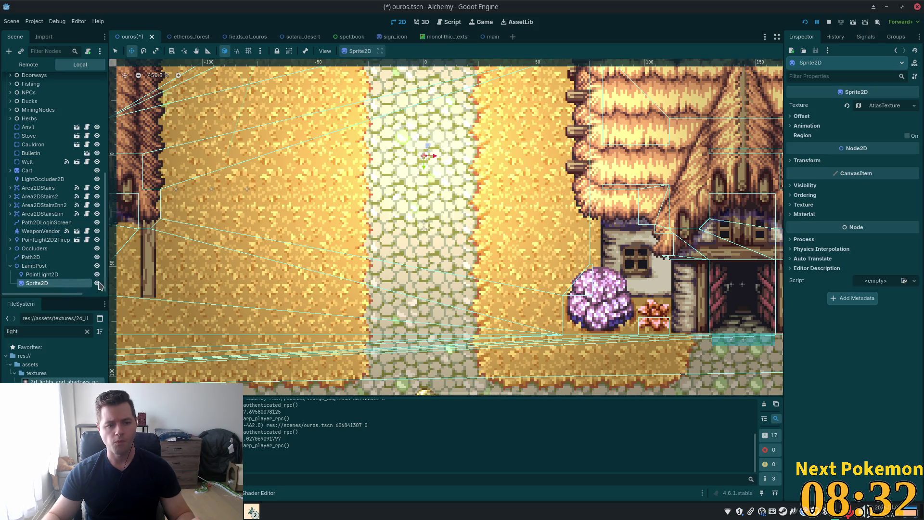
# Expand the sprite's AtlasTexture and filter FileSystem for 'village', previewing candidate textures.
pyautogui.click(891, 105)
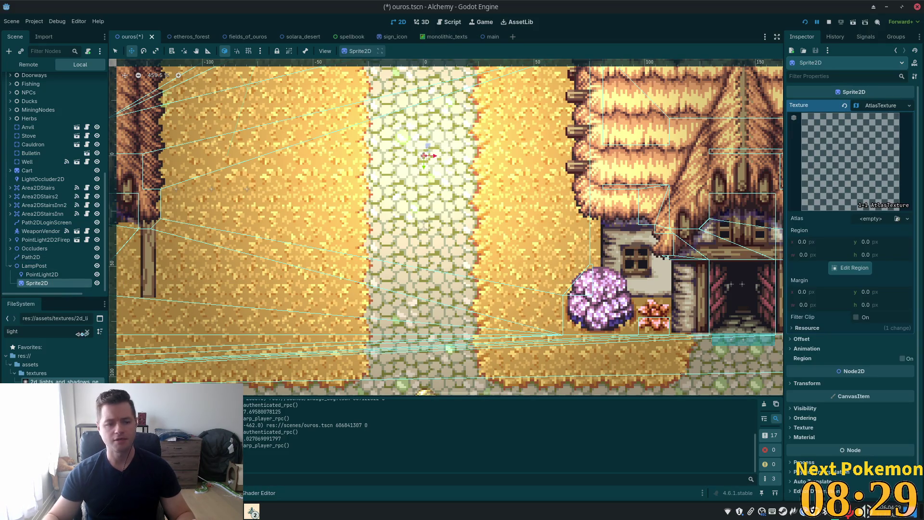
pyautogui.hotkey('ctrl', 'a')
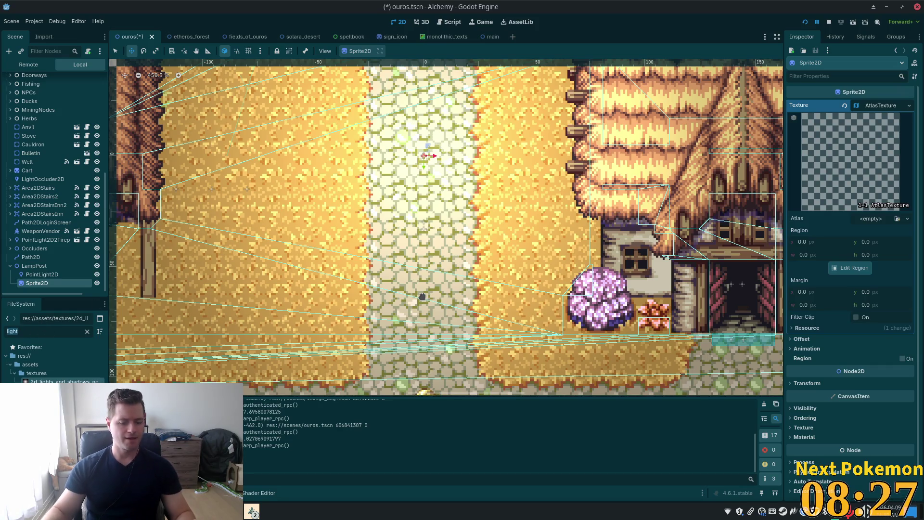
pyautogui.write('village')
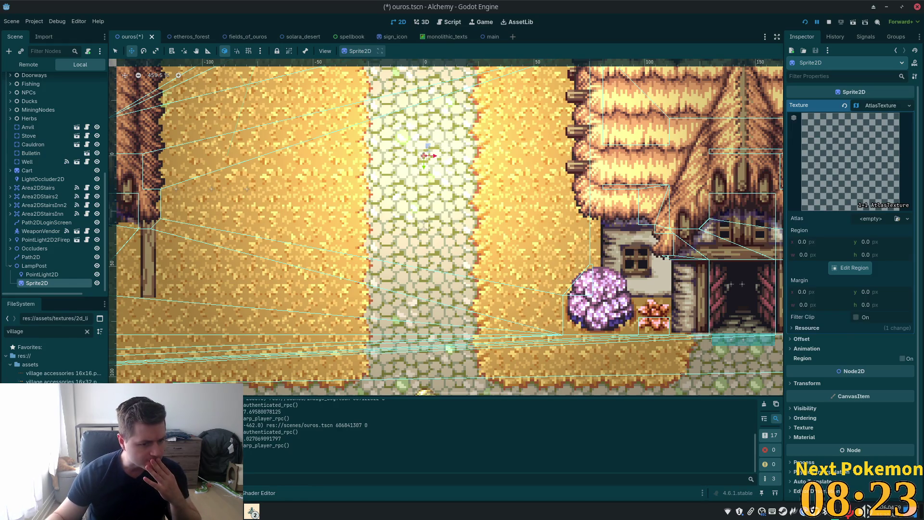
pyautogui.moveTo(228, 376)
pyautogui.mouseDown()
pyautogui.moveTo(428, 230)
pyautogui.moveTo(227, 385)
pyautogui.mouseUp()
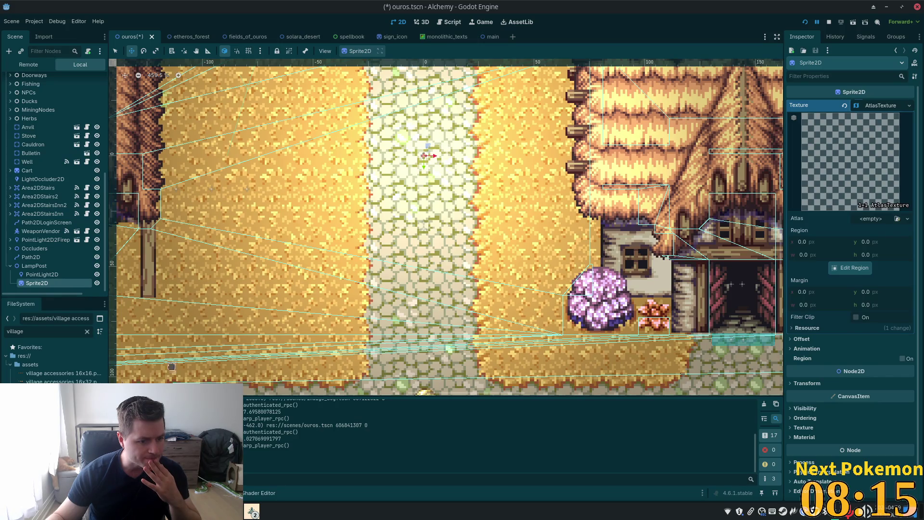
pyautogui.moveTo(227, 385)
pyautogui.mouseDown()
pyautogui.moveTo(409, 202)
pyautogui.moveTo(104, 357)
pyautogui.mouseUp()
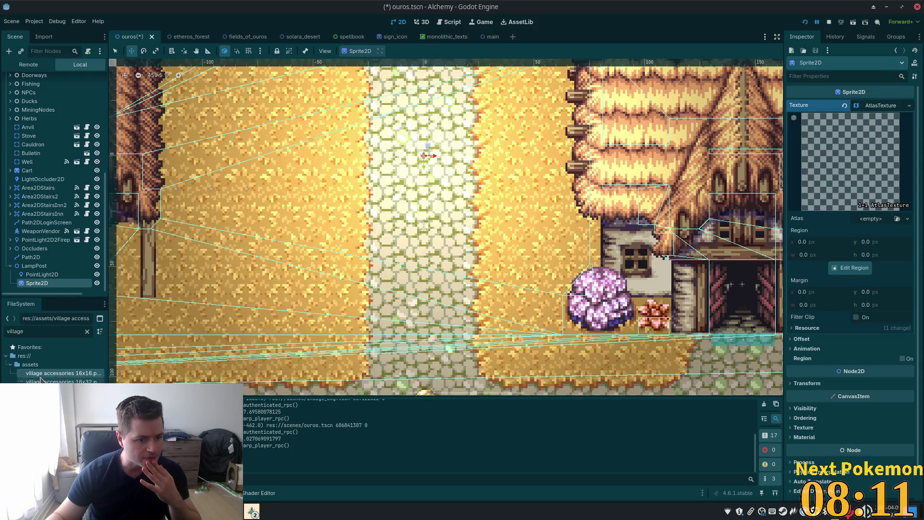
pyautogui.moveTo(62, 381)
pyautogui.mouseDown()
pyautogui.moveTo(337, 216)
pyautogui.moveTo(193, 212)
pyautogui.moveTo(434, 158)
pyautogui.mouseUp()
pyautogui.press('Escape')
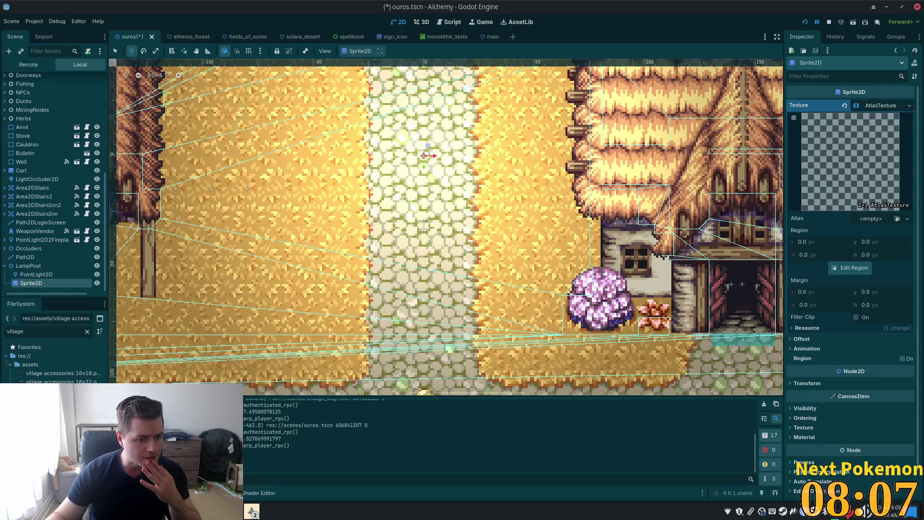
# Drag the 480×320 village accessories sheet onto the AtlasTexture's Atlas property.
pyautogui.moveTo(62, 381)
pyautogui.mouseDown()
pyautogui.moveTo(96, 337)
pyautogui.moveTo(318, 295)
pyautogui.moveTo(346, 241)
pyautogui.mouseUp()
pyautogui.press('Escape')
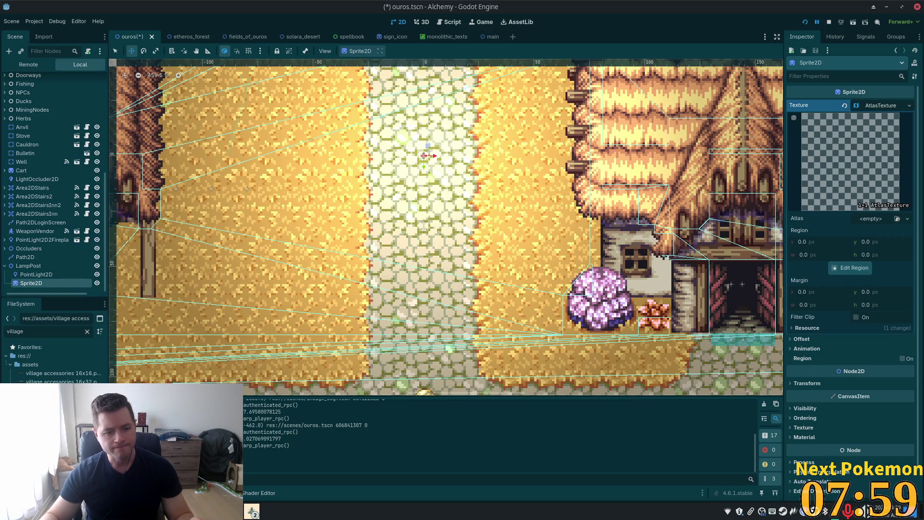
pyautogui.moveTo(337, 241)
pyautogui.mouseDown()
pyautogui.moveTo(578, 217)
pyautogui.moveTo(887, 206)
pyautogui.moveTo(881, 239)
pyautogui.mouseUp()
pyautogui.scroll(-5, 494, 175)
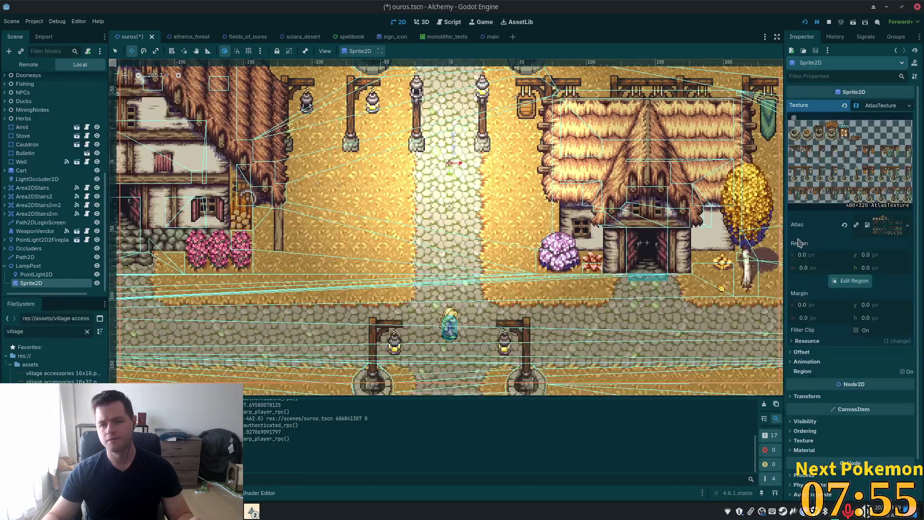
pyautogui.click(848, 283)
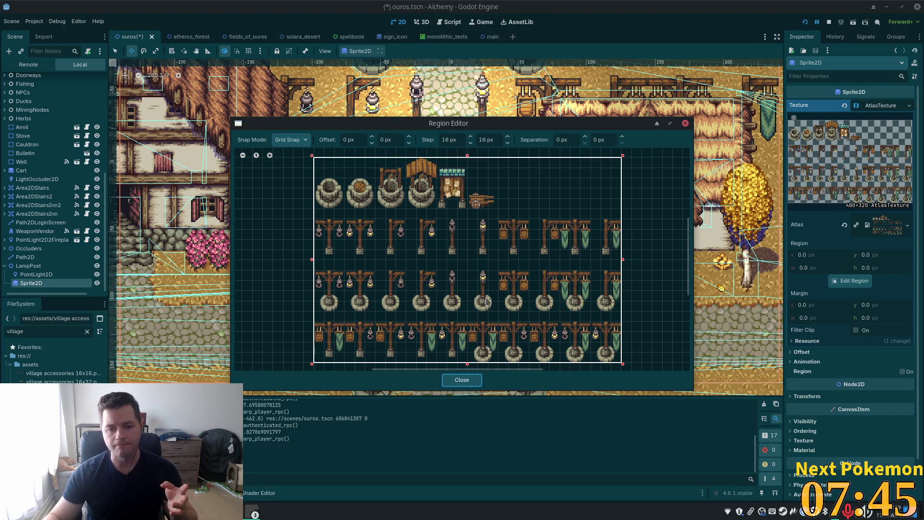
# In the Region Editor, frame the third lamppost on the accessories sheet.
pyautogui.scroll(2, 443, 307)
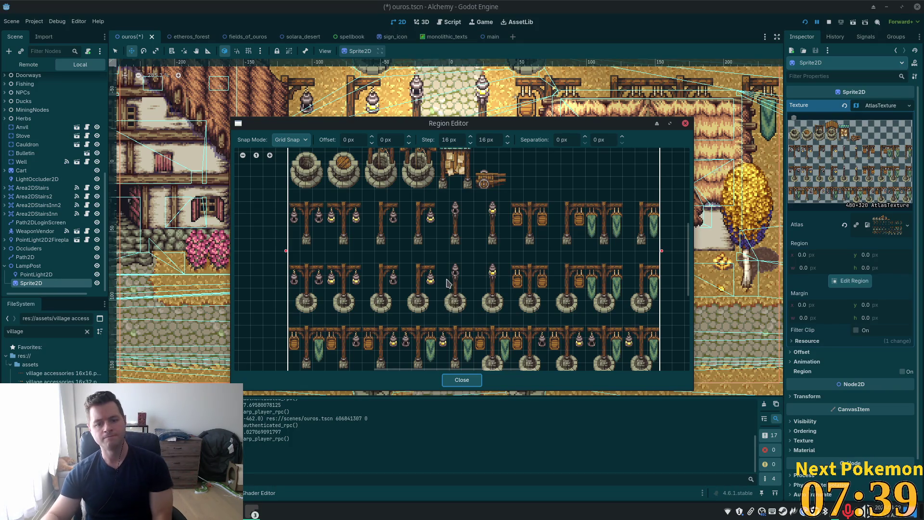
pyautogui.scroll(-3, 454, 306)
pyautogui.scroll(1, 408, 293)
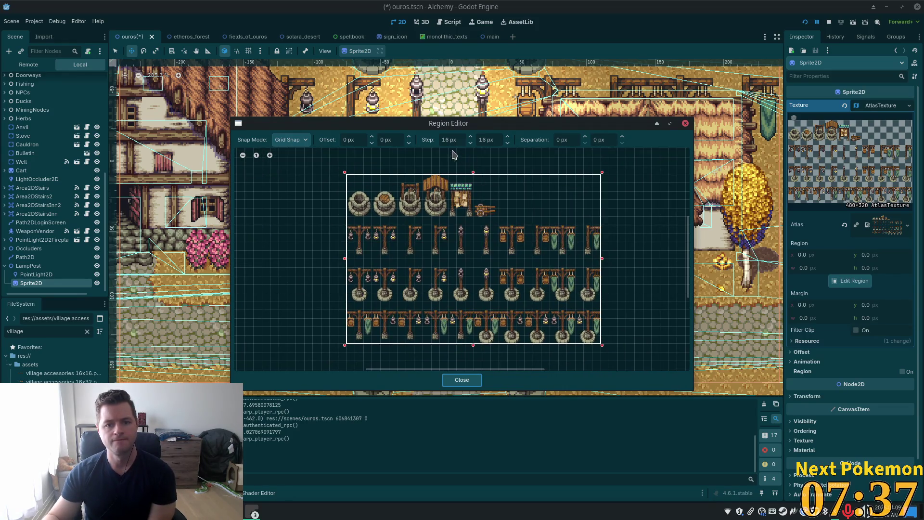
pyautogui.scroll(5, 435, 255)
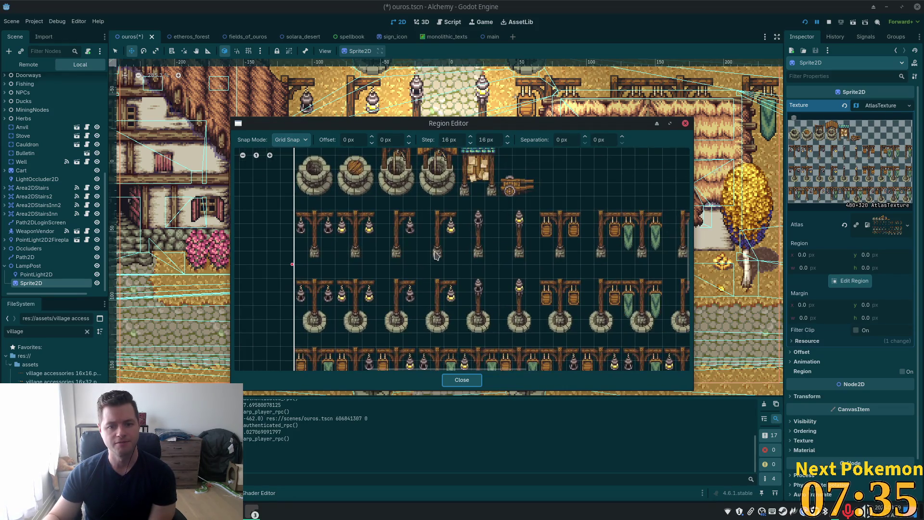
pyautogui.scroll(1, 435, 255)
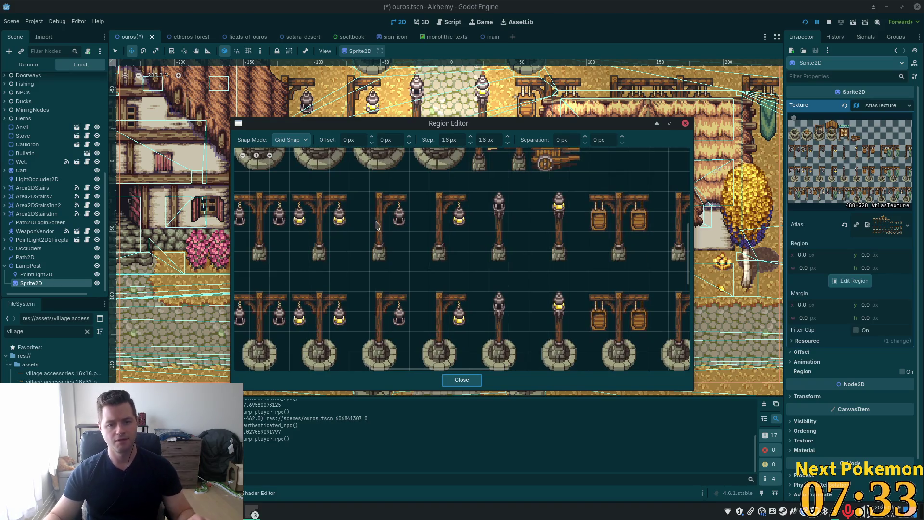
pyautogui.moveTo(376, 127)
pyautogui.mouseDown()
pyautogui.moveTo(652, 204)
pyautogui.moveTo(632, 163)
pyautogui.moveTo(433, 88)
pyautogui.moveTo(371, 112)
pyautogui.mouseUp()
pyautogui.scroll(-2, 444, 265)
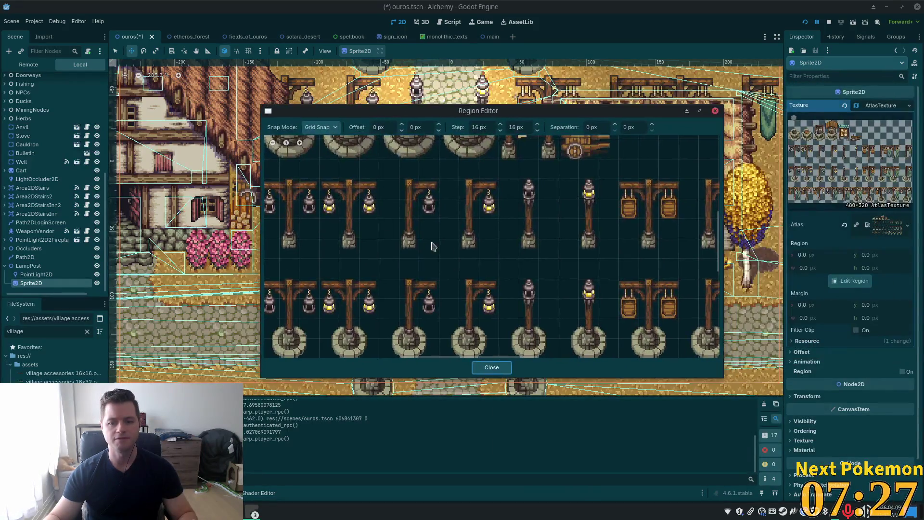
pyautogui.scroll(-4, 440, 260)
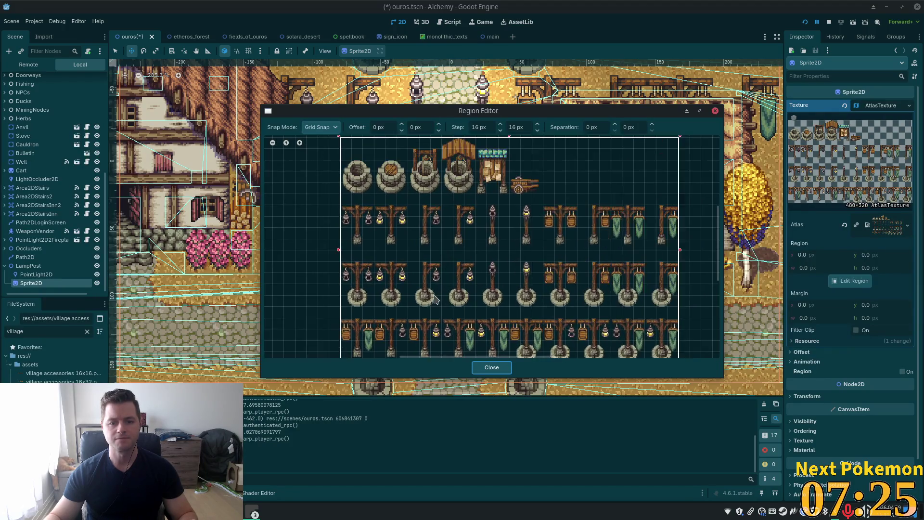
pyautogui.scroll(3, 445, 241)
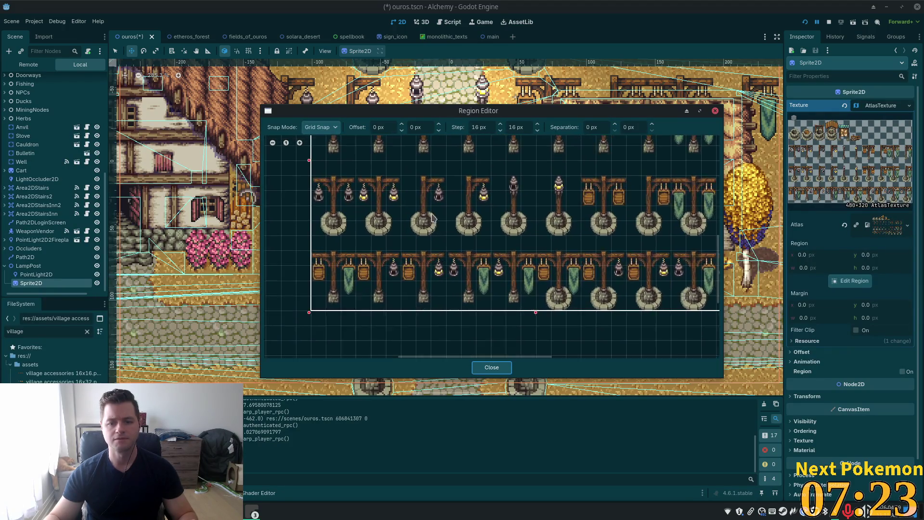
pyautogui.click(409, 176)
pyautogui.moveTo(402, 181)
pyautogui.mouseDown()
pyautogui.moveTo(436, 207)
pyautogui.moveTo(453, 239)
pyautogui.mouseUp()
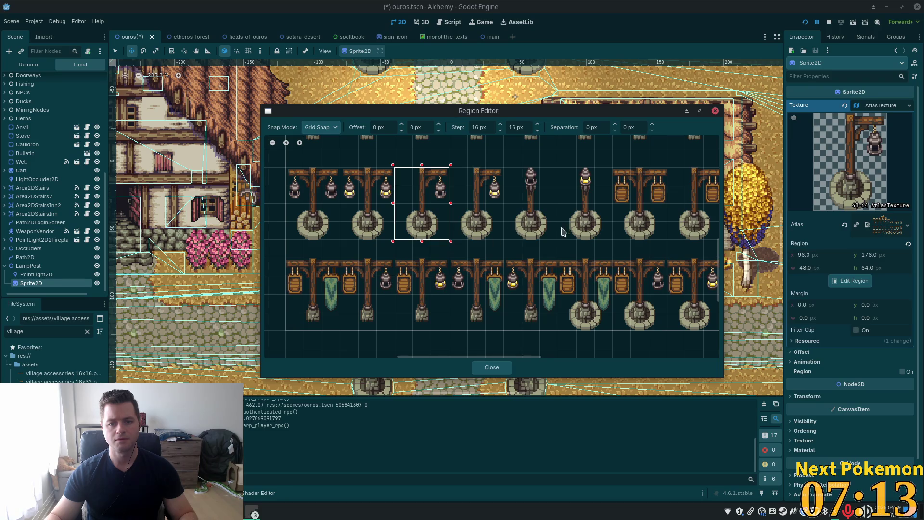
# Use Auto Slice snapping to pick the single 36×64 lamppost slice at 106, 176.
pyautogui.click(329, 128)
pyautogui.click(325, 168)
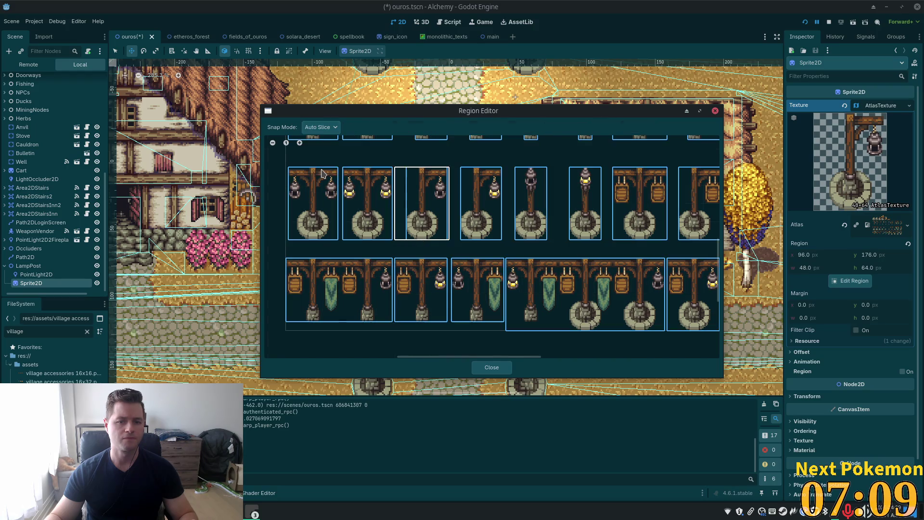
pyautogui.click(441, 202)
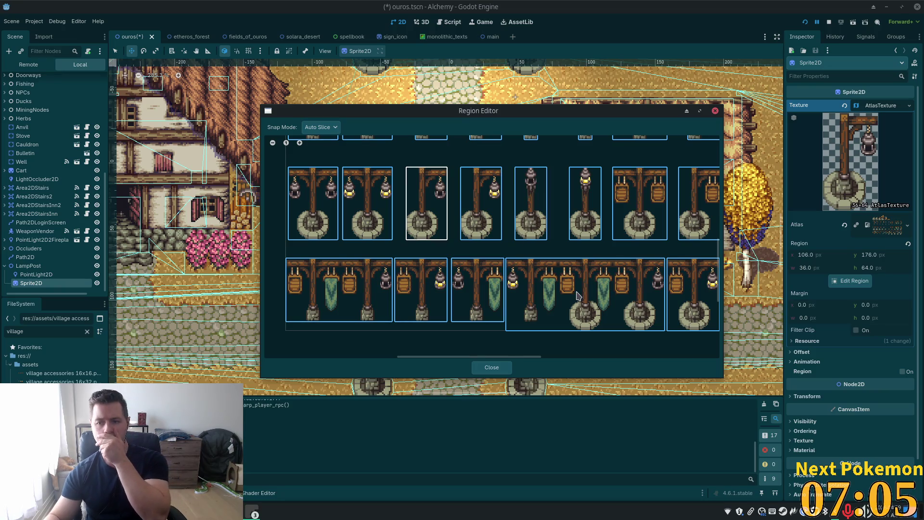
pyautogui.click(491, 367)
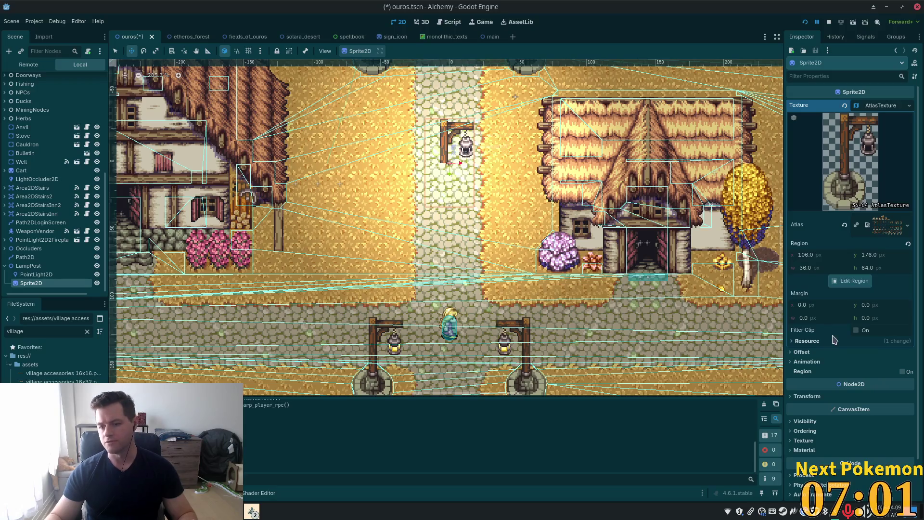
# Give LampPost Z Index 10 with Y Sort enabled, and save the scene.
pyautogui.click(49, 265)
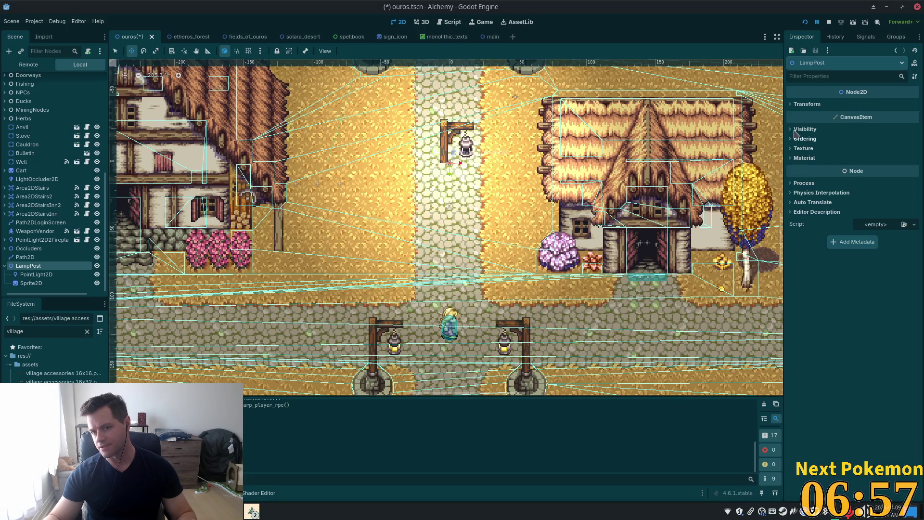
pyautogui.click(805, 138)
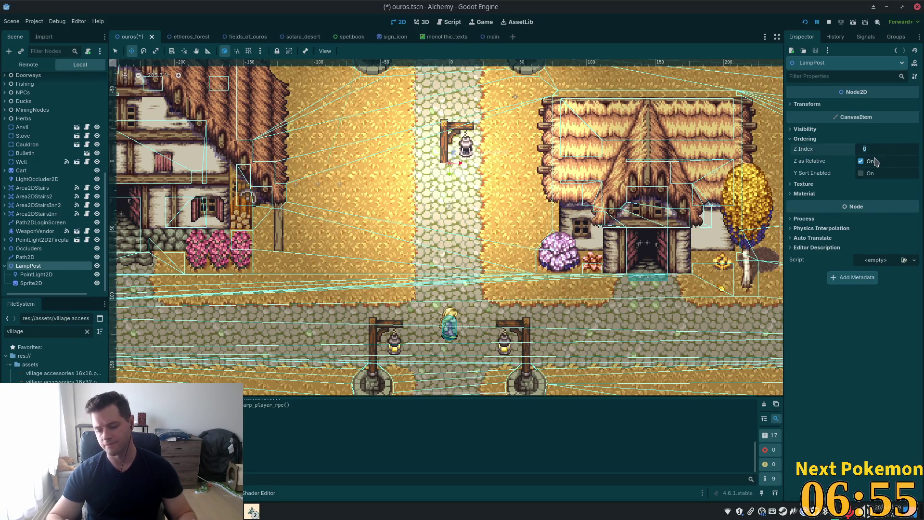
pyautogui.write('10')
pyautogui.press('Return')
pyautogui.click(862, 173)
pyautogui.hotkey('ctrl', 's')
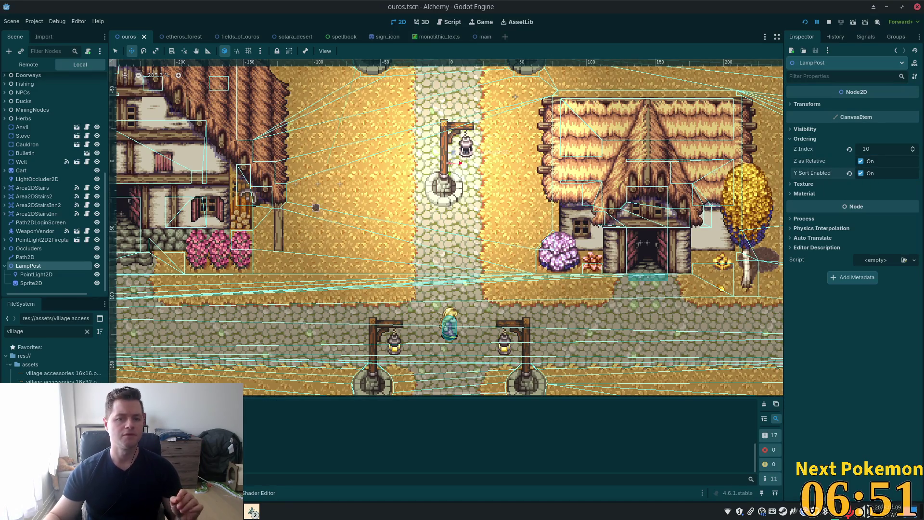
# Nudge the lamppost's PointLight2D down one pixel to position 12, -9.
pyautogui.click(36, 274)
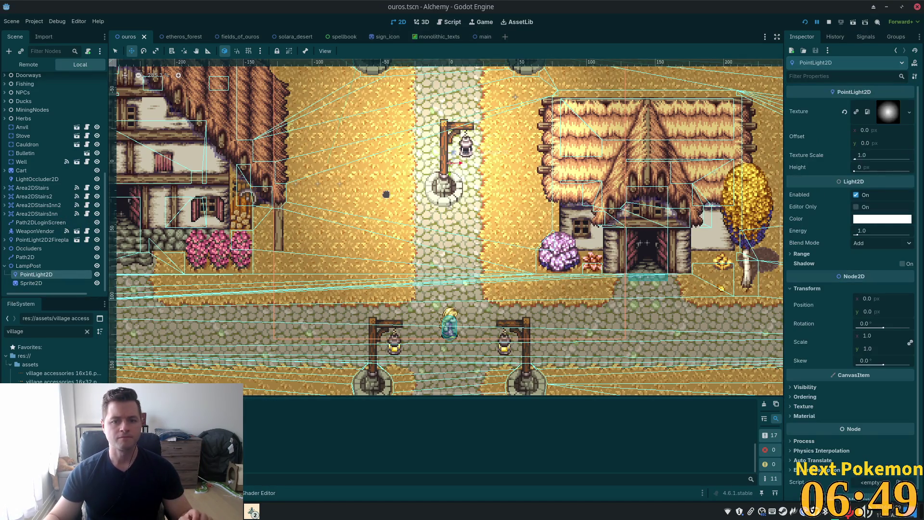
pyautogui.press('Down')
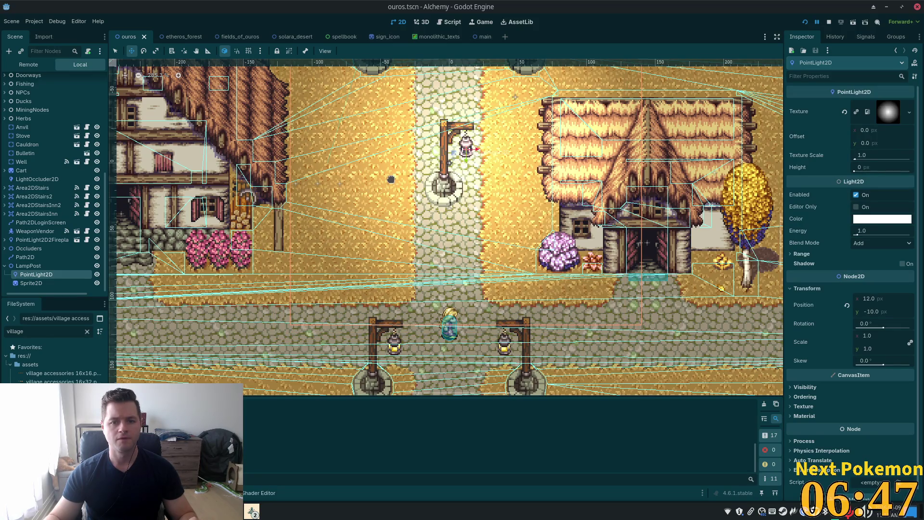
pyautogui.click(30, 283)
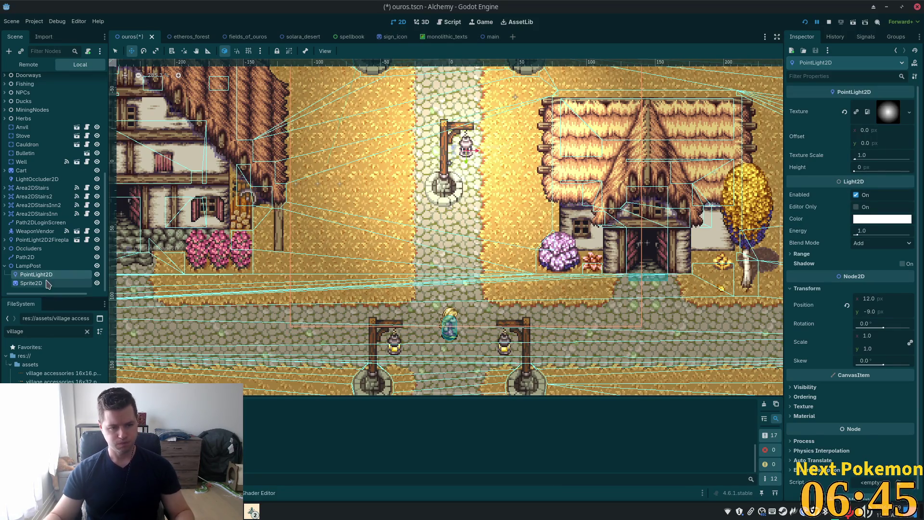
pyautogui.doubleClick(61, 284)
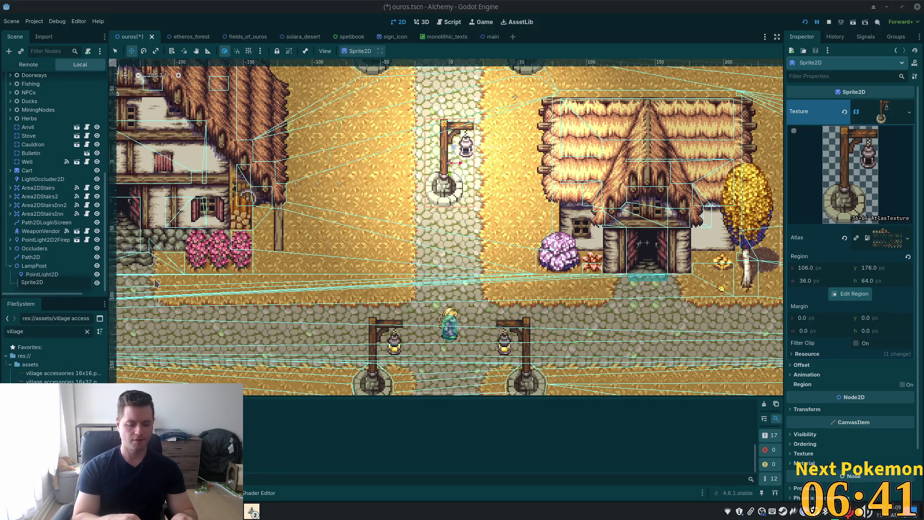
# Rename the sprite Sprite2DOff, duplicate it, and rename the copy Sprite2DOn.
pyautogui.write('ff')
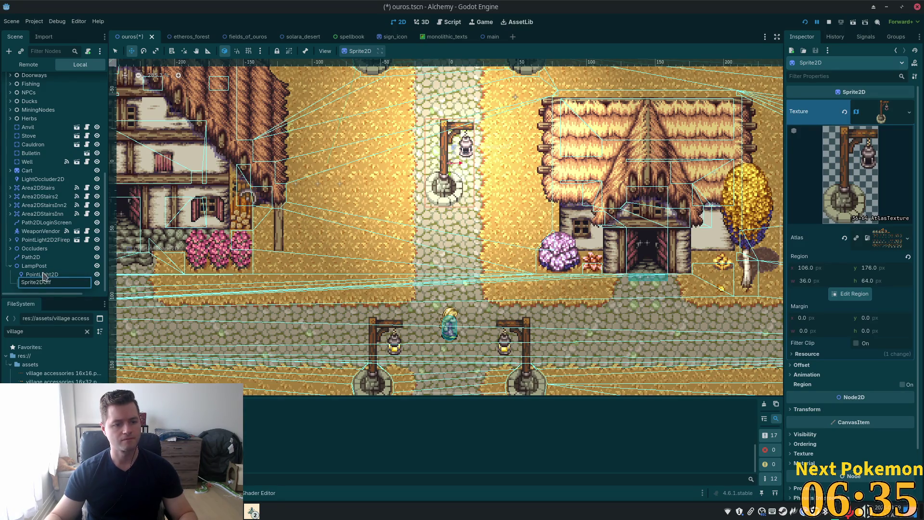
pyautogui.press('Return')
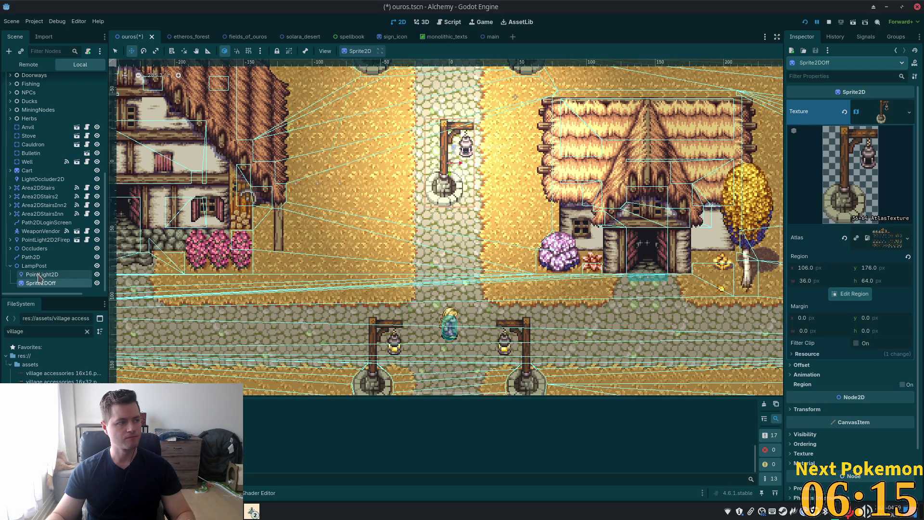
pyautogui.hotkey('ctrl', 'd')
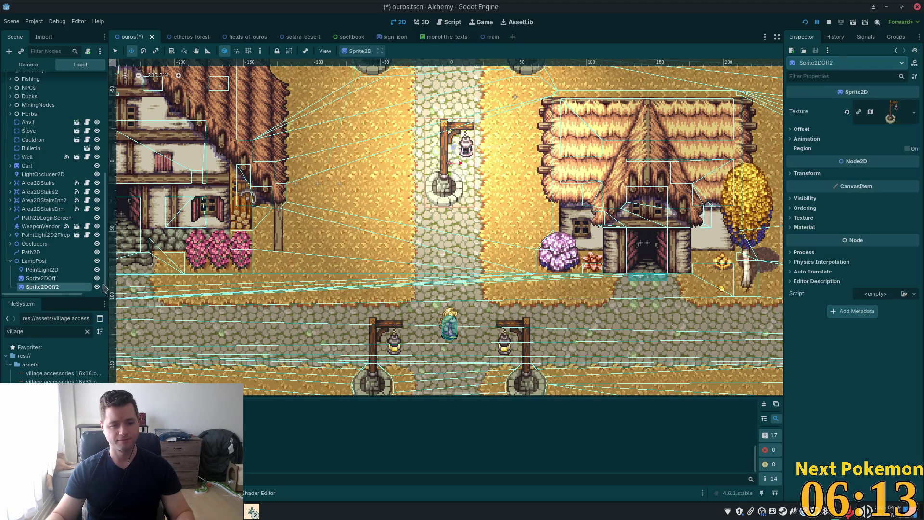
pyautogui.doubleClick(52, 288)
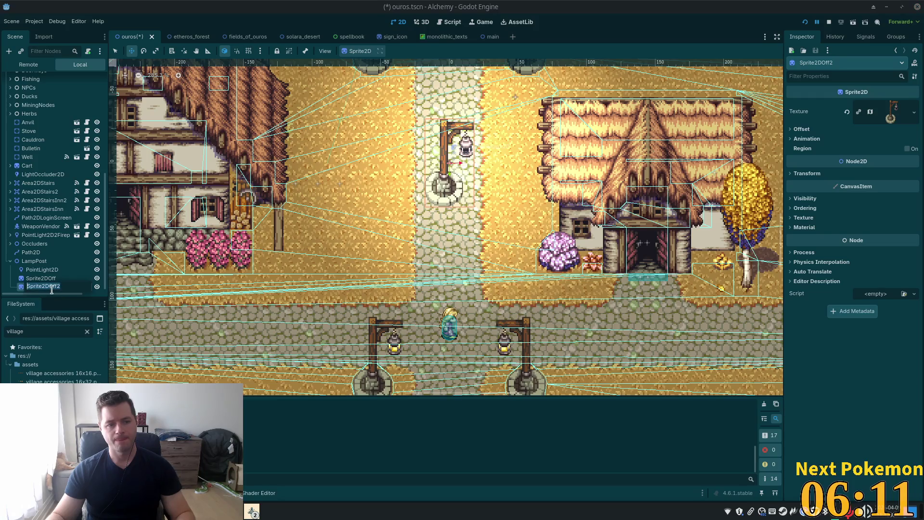
pyautogui.press('Return')
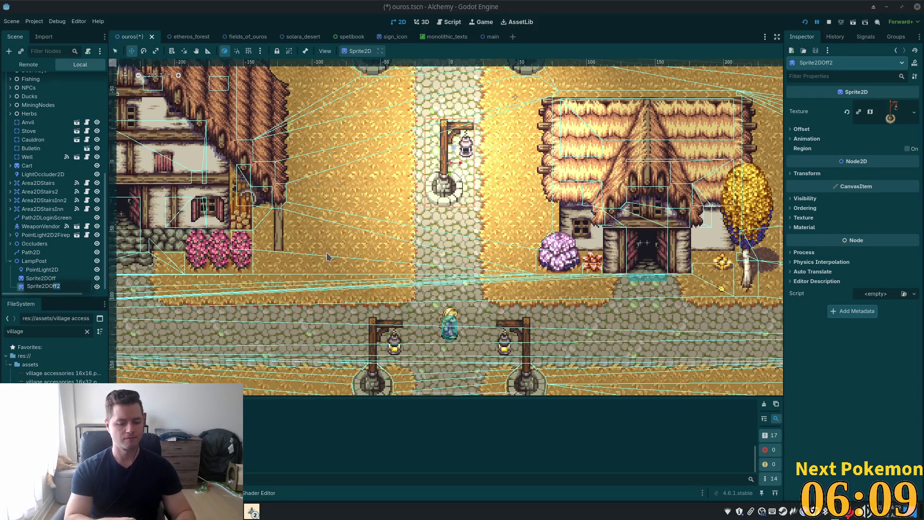
pyautogui.press('BackSpace')
pyautogui.press('BackSpace')
pyautogui.press('BackSpace')
pyautogui.write('n')
pyautogui.press('Return')
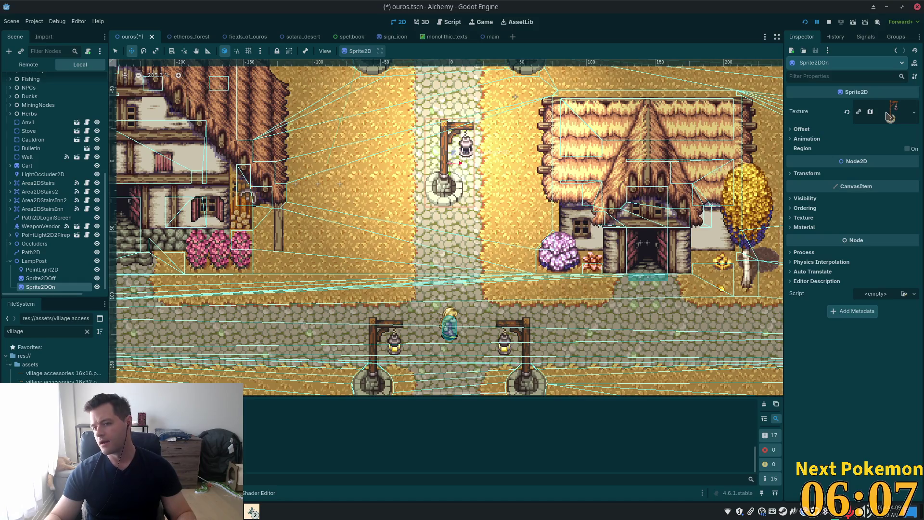
# Choose Make Unique (Recursive) for Sprite2DOn's atlas texture.
pyautogui.click(890, 114)
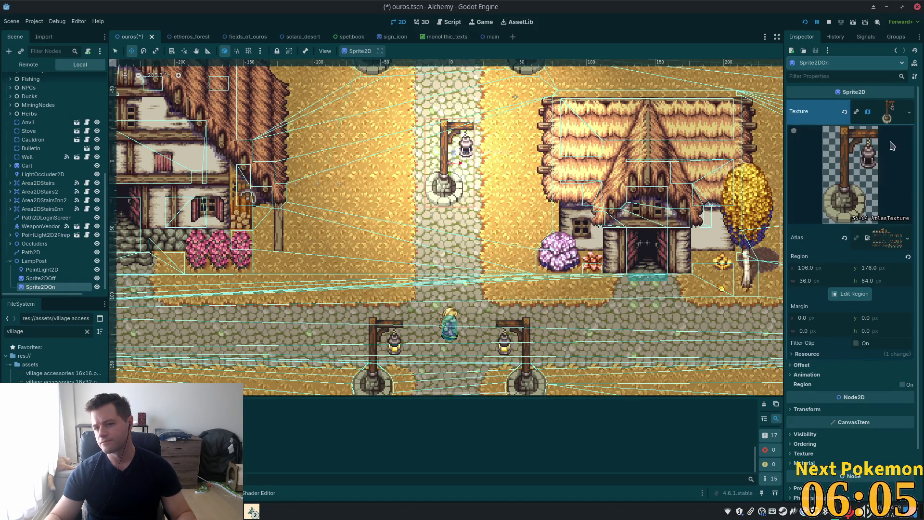
pyautogui.click(909, 112)
pyautogui.click(873, 341)
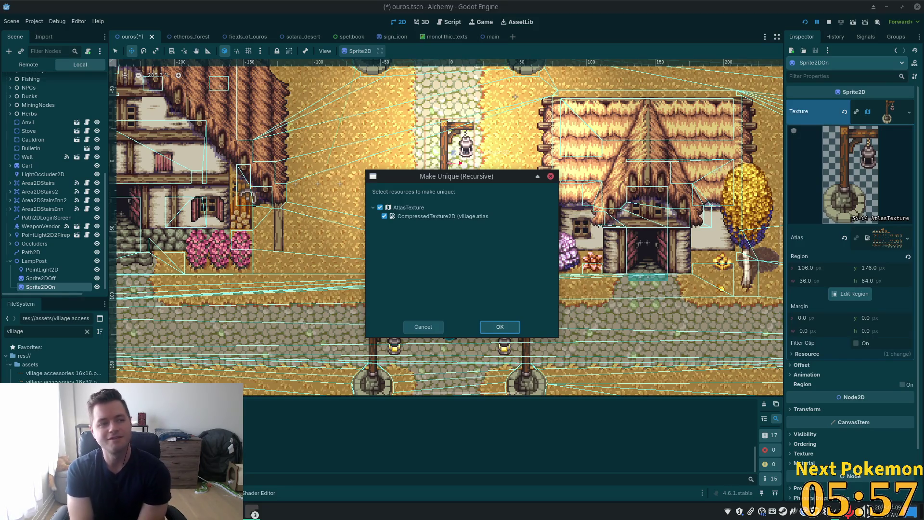
# Confirm the unique texture and set Sprite2DOn's region to the lit lantern post at 154, 176, 36×64.
pyautogui.click(498, 328)
pyautogui.click(841, 295)
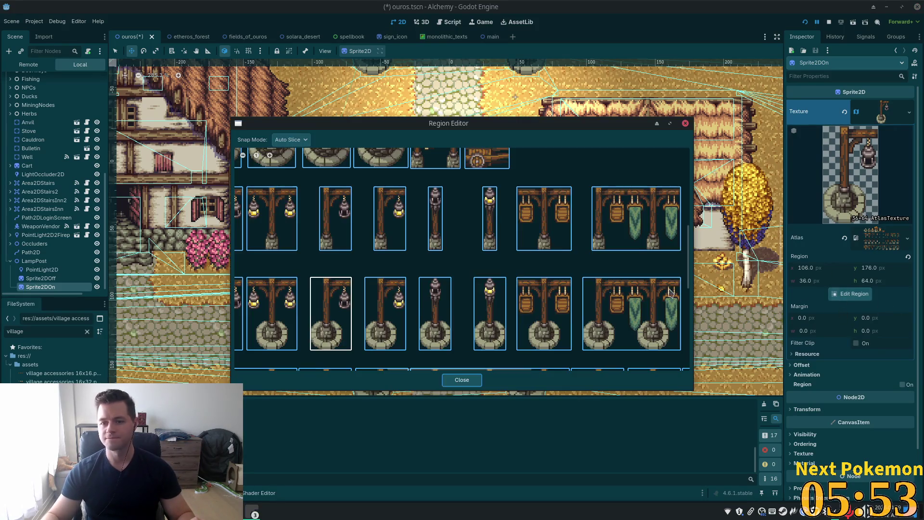
pyautogui.click(387, 243)
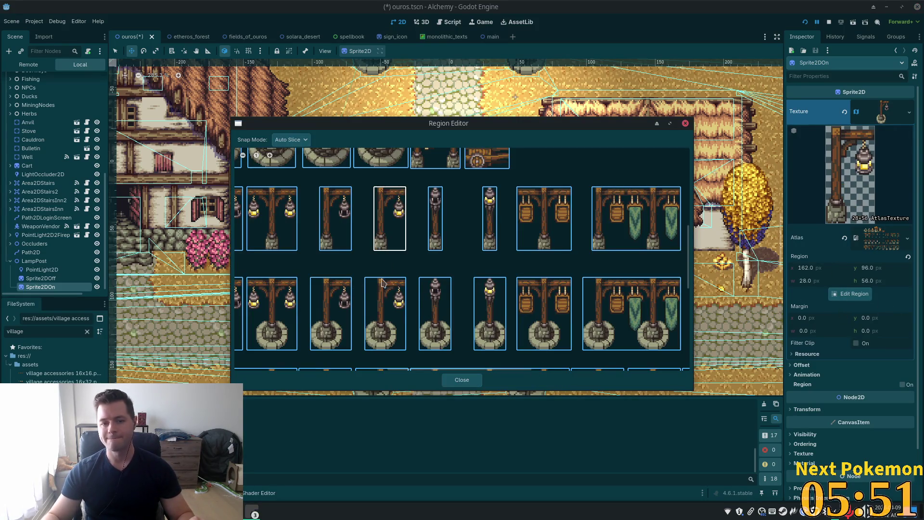
pyautogui.click(388, 310)
pyautogui.click(462, 380)
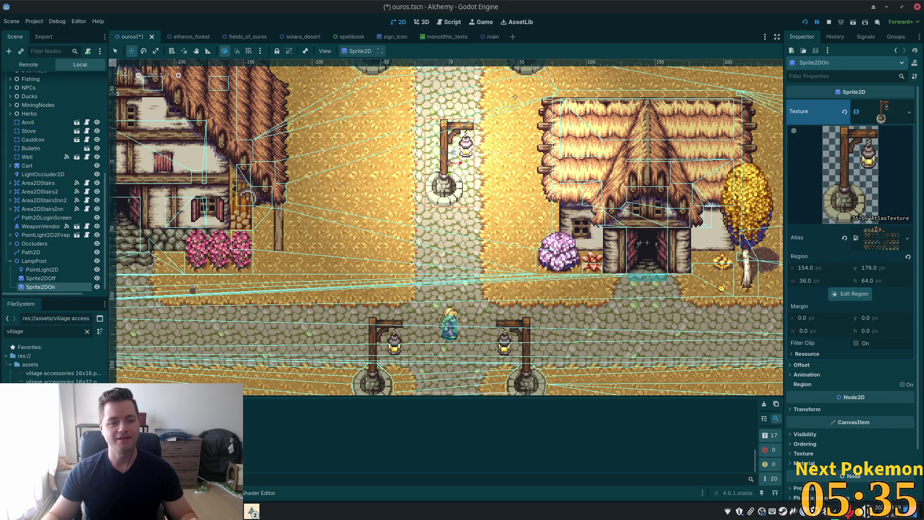
pyautogui.click(82, 280)
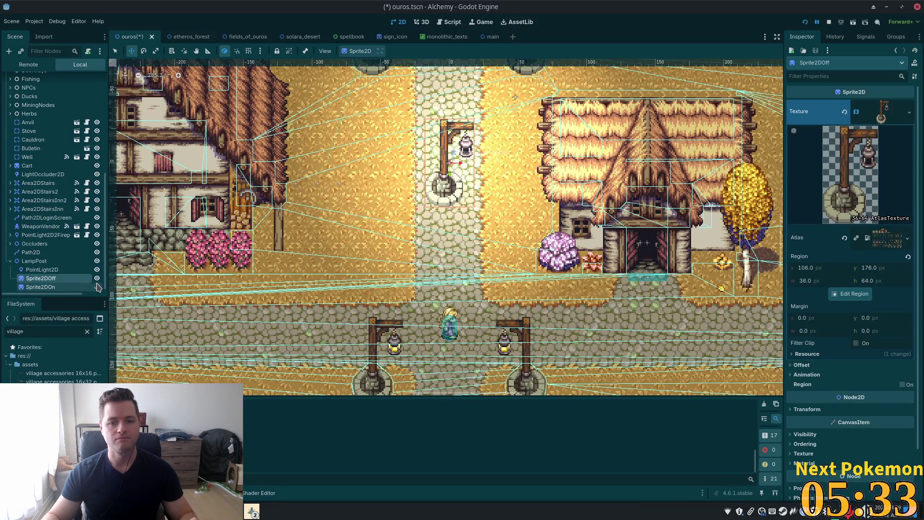
# Frame the lamp post, compare the light on and off, then hide Sprite2DOff and show Sprite2DOn.
pyautogui.press('f')
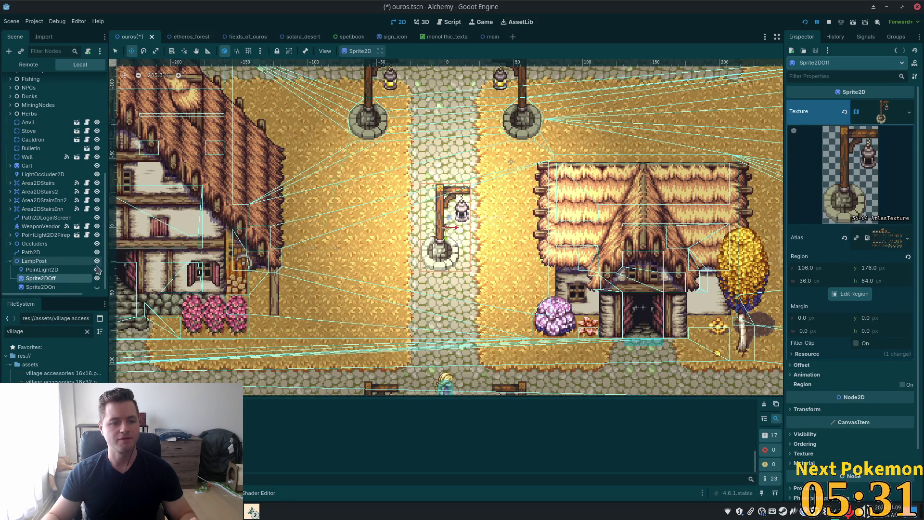
pyautogui.click(97, 270)
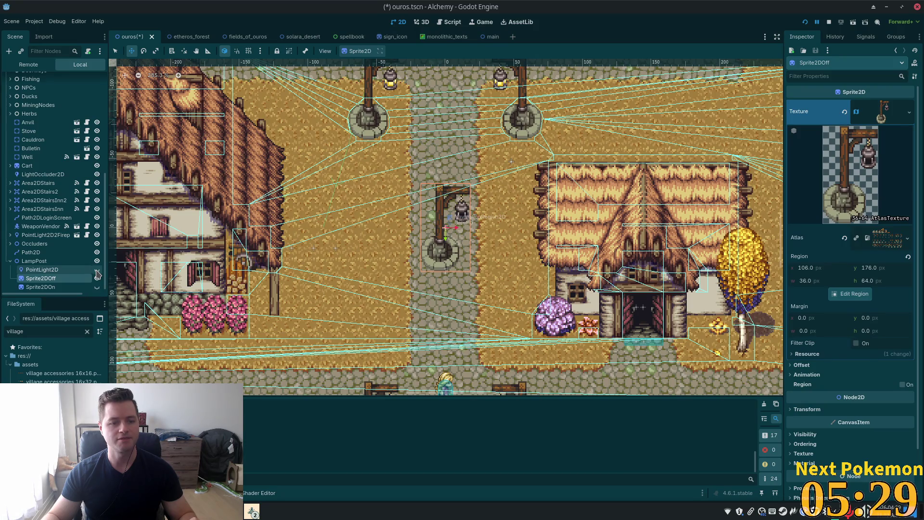
pyautogui.click(97, 270)
pyautogui.click(96, 278)
pyautogui.click(97, 287)
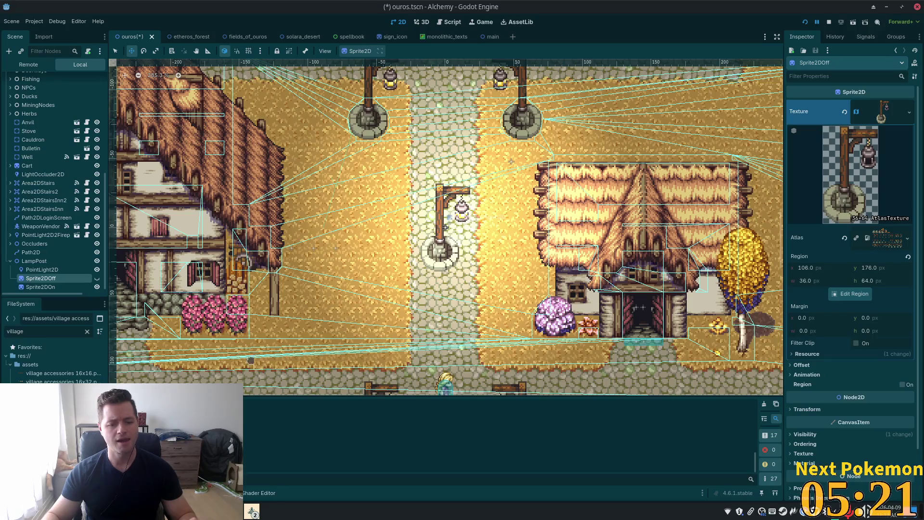
# Save the ouros scene, launch the game with F5, and restart it to load the changes.
pyautogui.moveTo(255, 511)
pyautogui.click(285, 481)
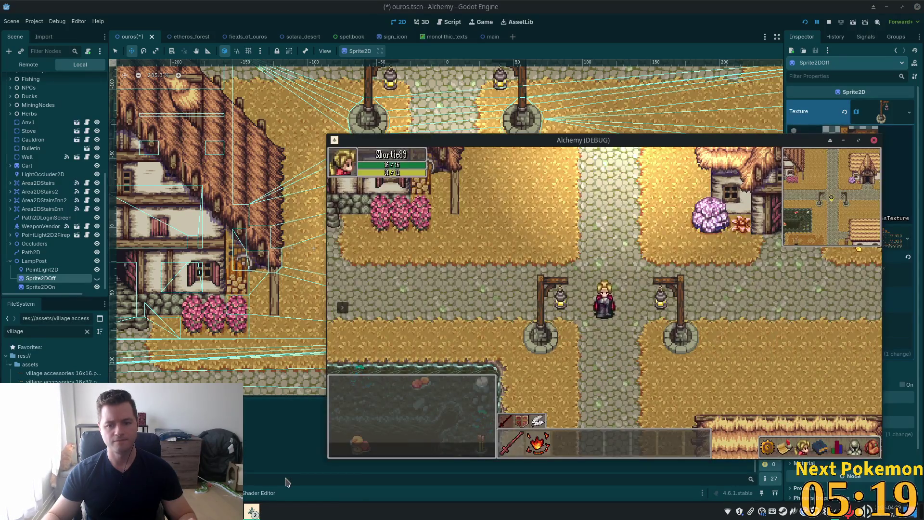
pyautogui.click(609, 18)
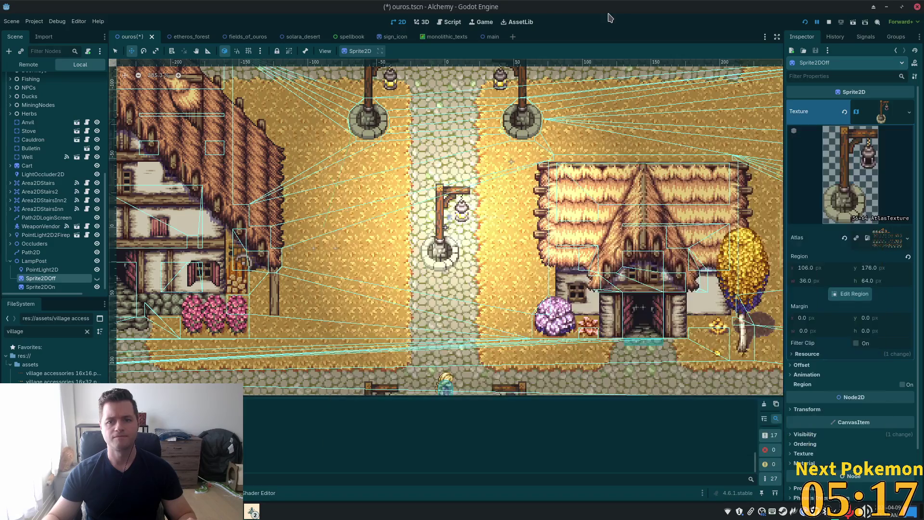
pyautogui.press('F5')
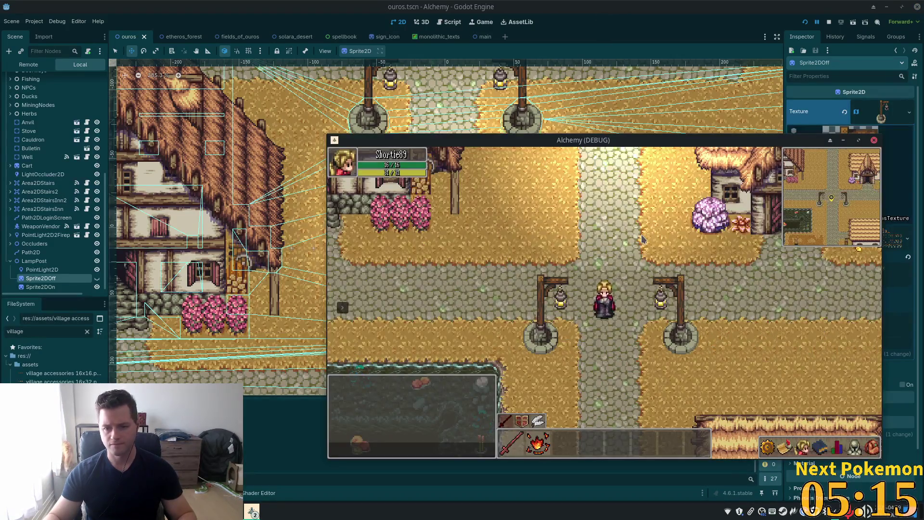
pyautogui.press('Up')
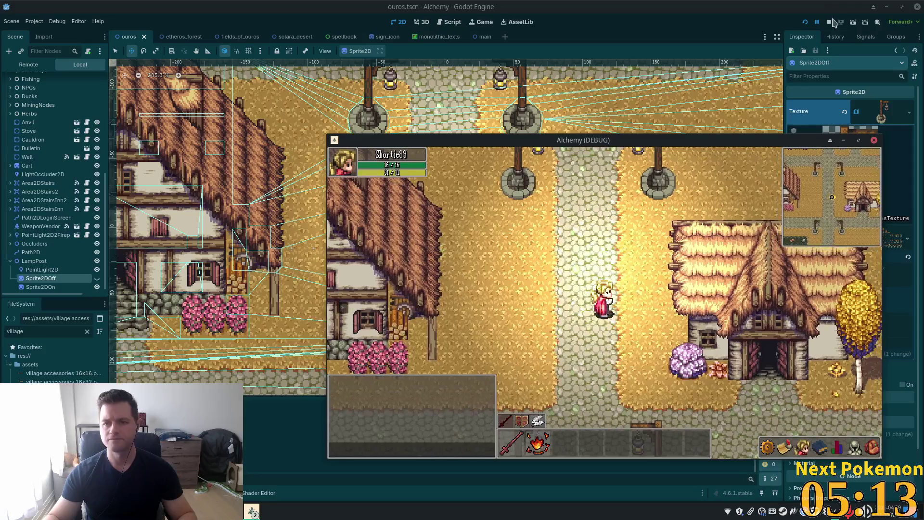
pyautogui.click(805, 23)
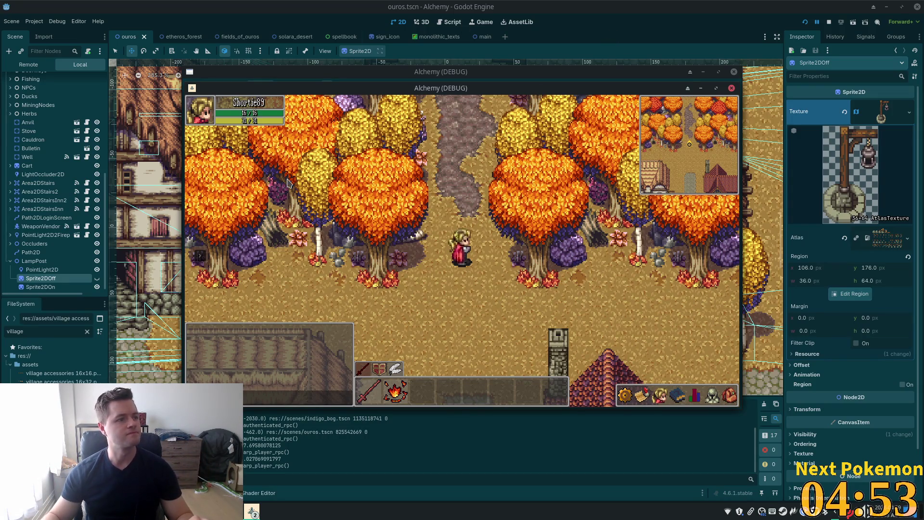
# Walk the character around the village past the lamp posts, then return to the editor.
pyautogui.press('w')
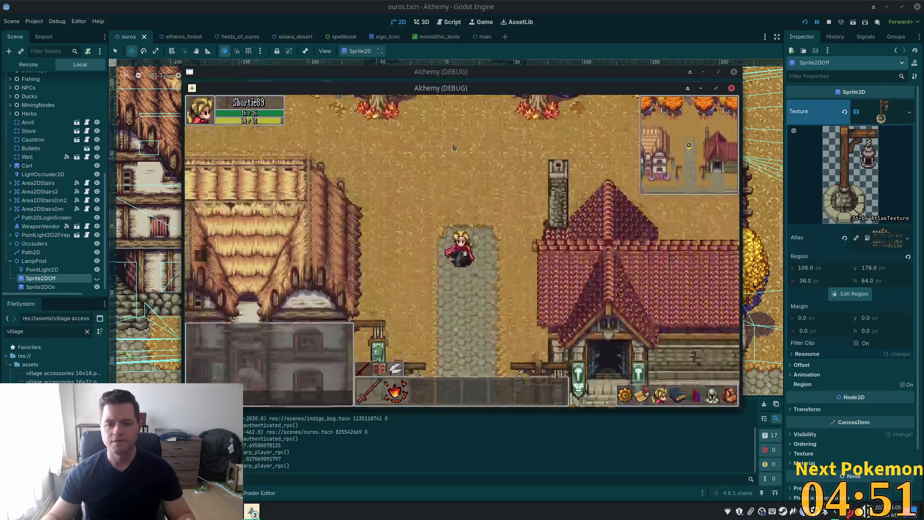
pyautogui.press('w')
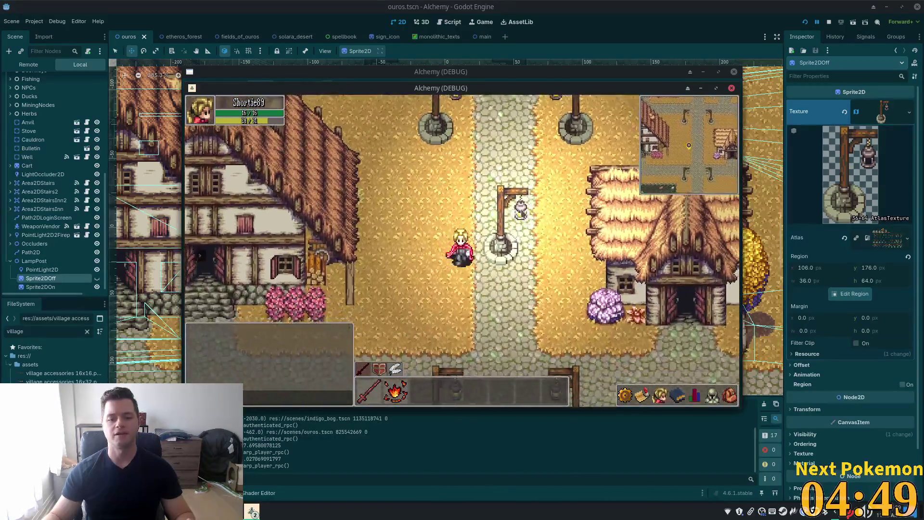
pyautogui.press('s')
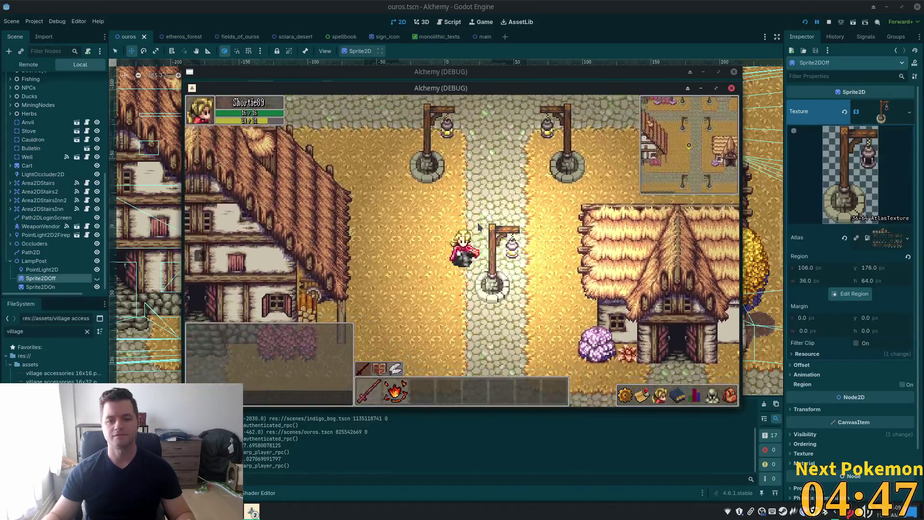
pyautogui.press('w')
pyautogui.press('d')
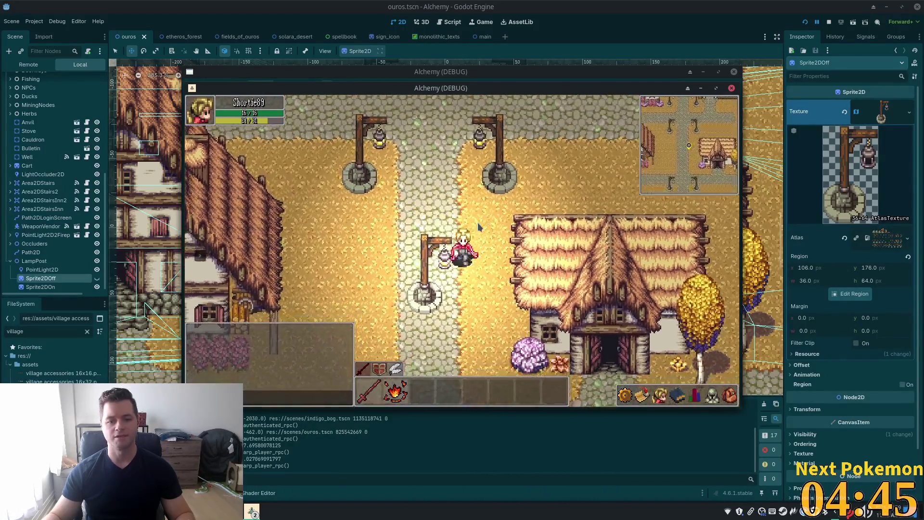
pyautogui.press('w')
pyautogui.press('a')
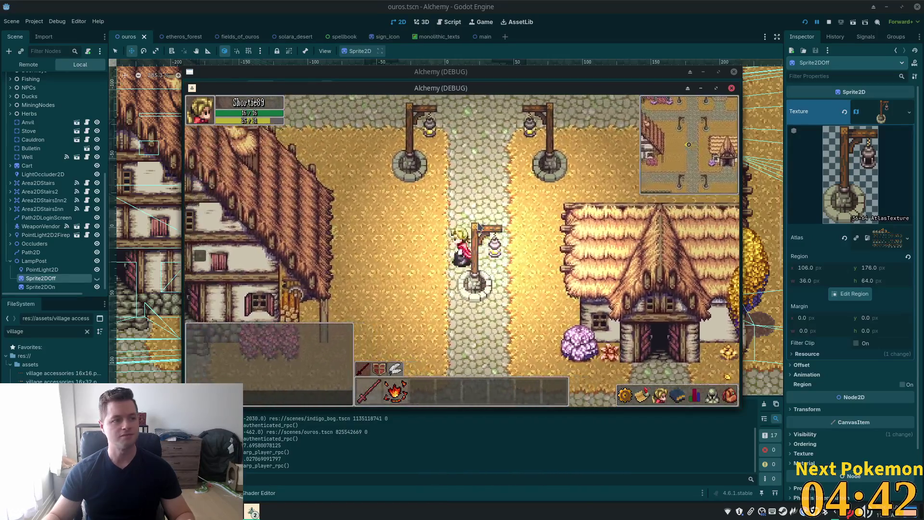
pyautogui.press('s')
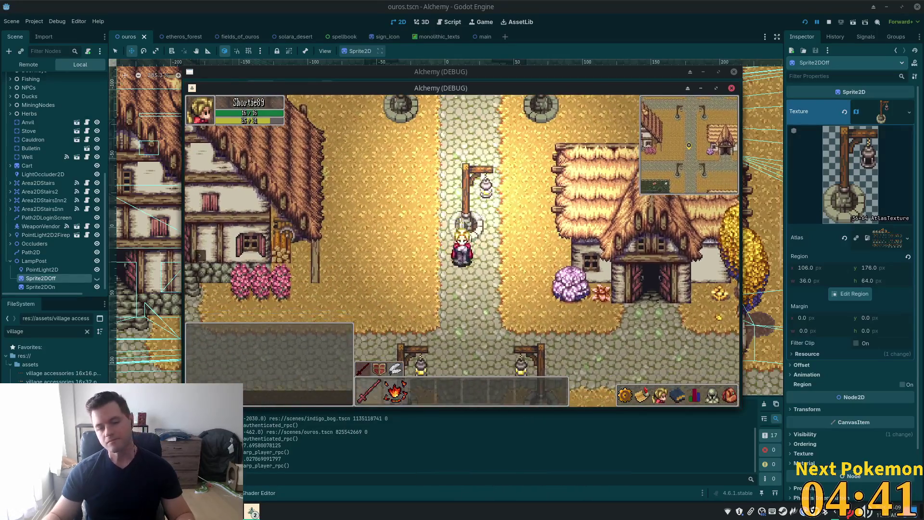
pyautogui.press('d')
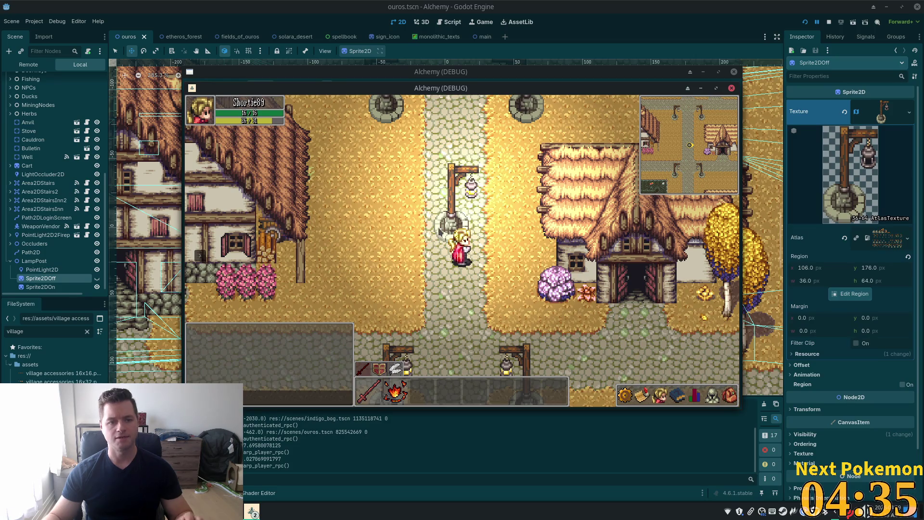
pyautogui.click(476, 63)
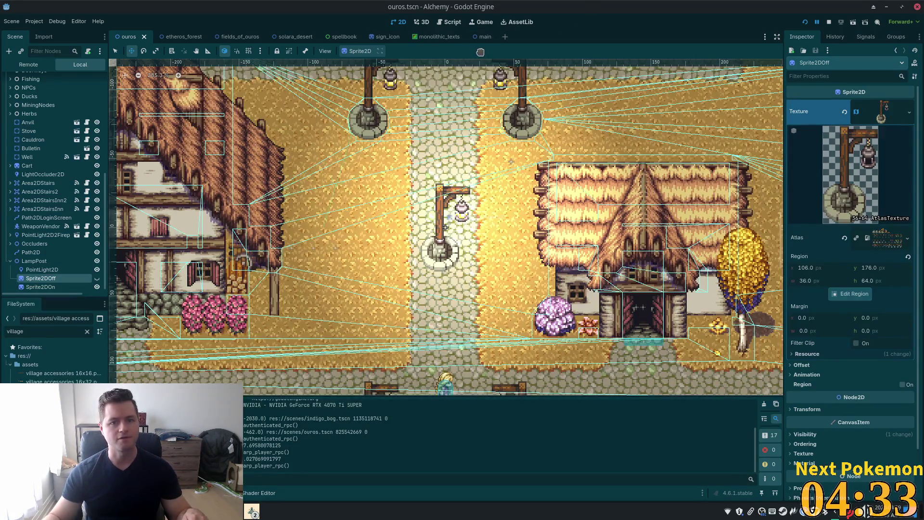
# In the main scene, set DirectionalLight2DDaylight's Energy to 1.75.
pyautogui.click(482, 36)
pyautogui.click(49, 88)
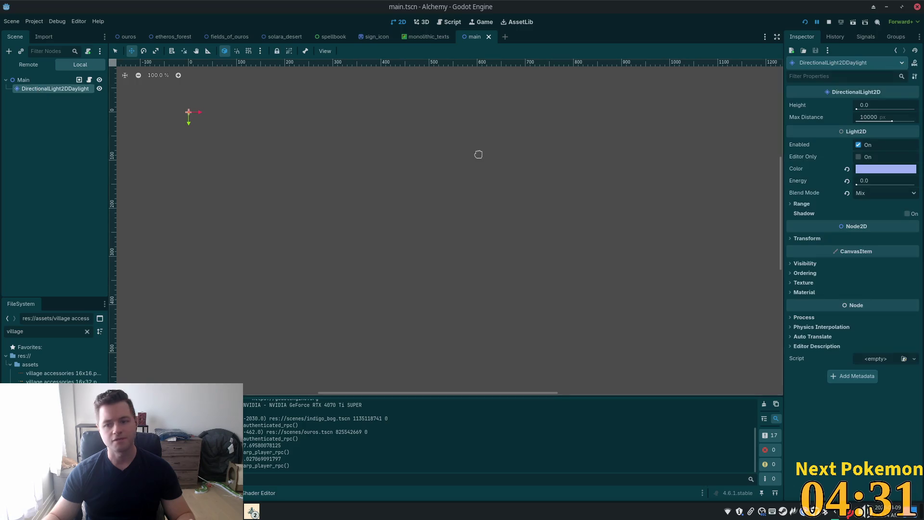
pyautogui.click(878, 181)
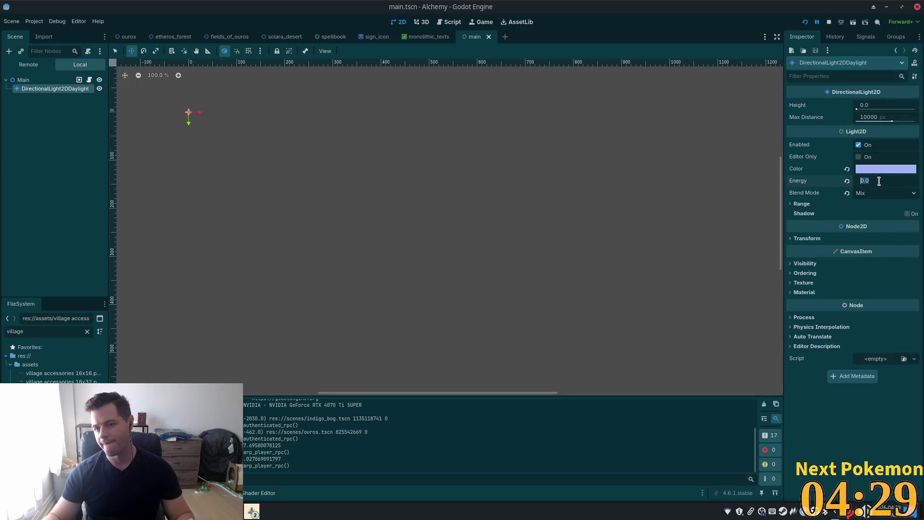
pyautogui.write('1.75')
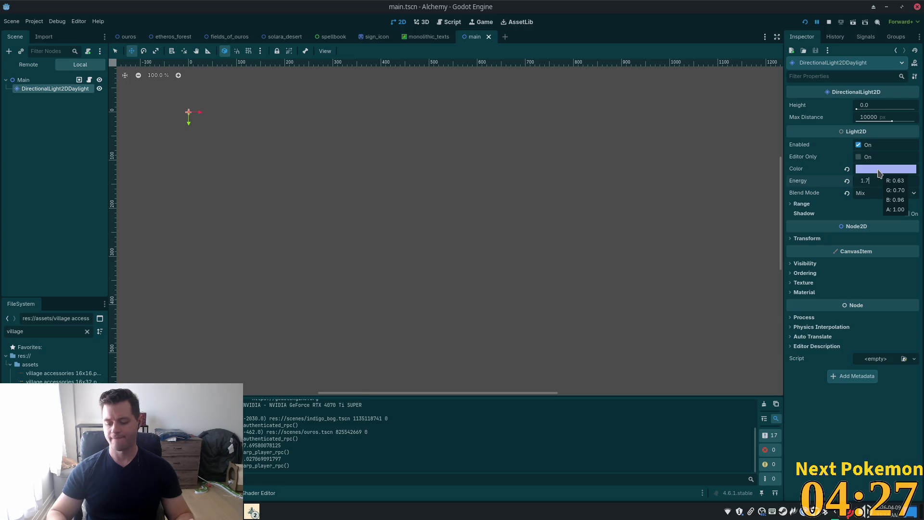
pyautogui.press('Return')
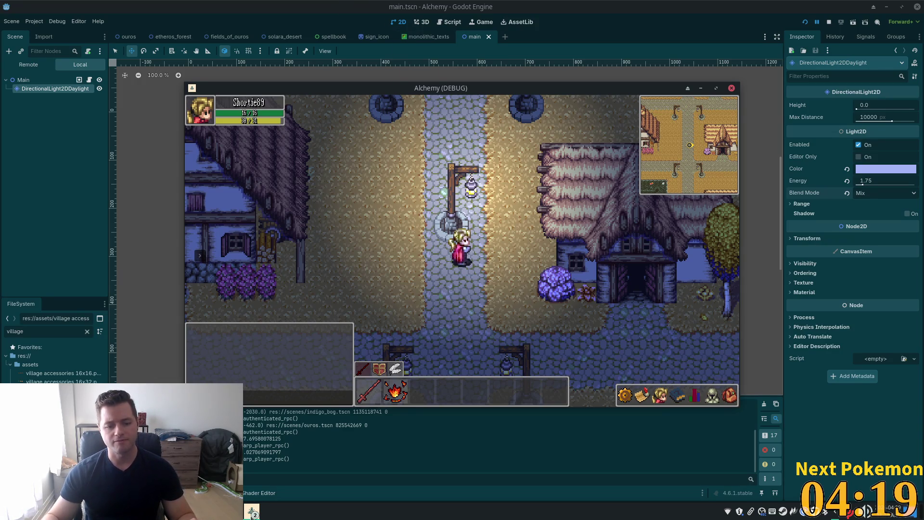
pyautogui.doubleClick(527, 10)
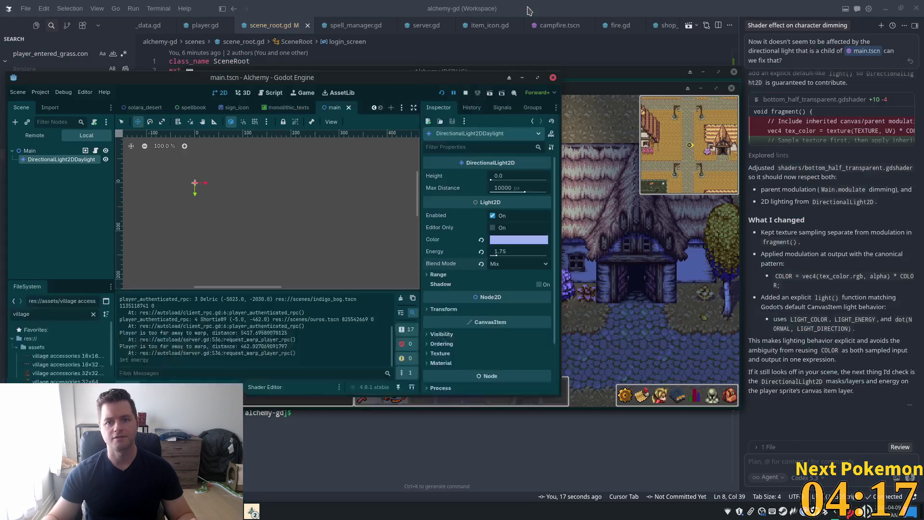
# Bring the editor forward and set the daylight's Range Max Distance to 10000.
pyautogui.moveTo(603, 91)
pyautogui.mouseDown()
pyautogui.moveTo(659, 107)
pyautogui.moveTo(761, 165)
pyautogui.mouseUp()
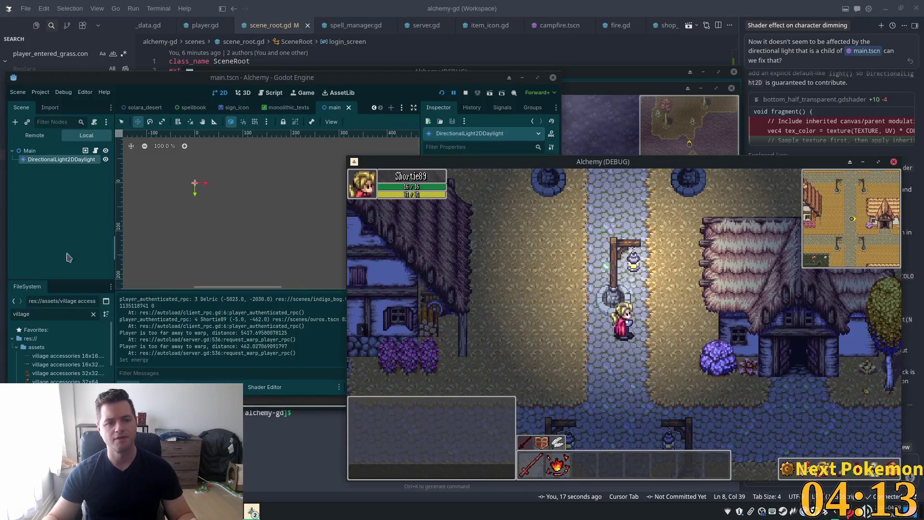
pyautogui.click(290, 281)
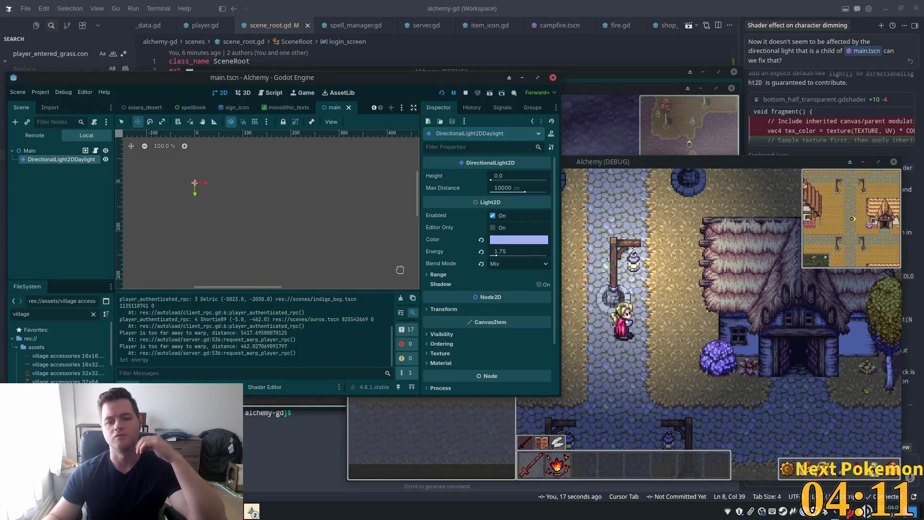
pyautogui.click(431, 275)
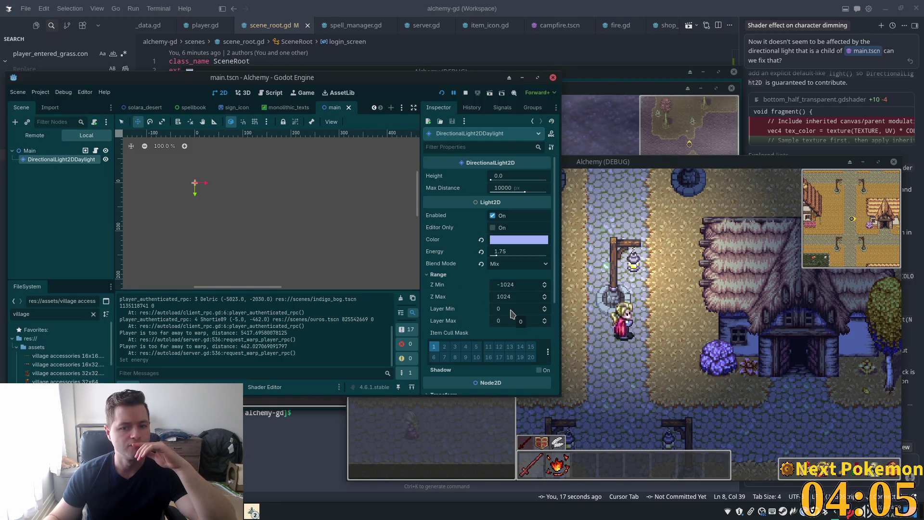
pyautogui.moveTo(520, 193); pyautogui.dragTo(537, 192)
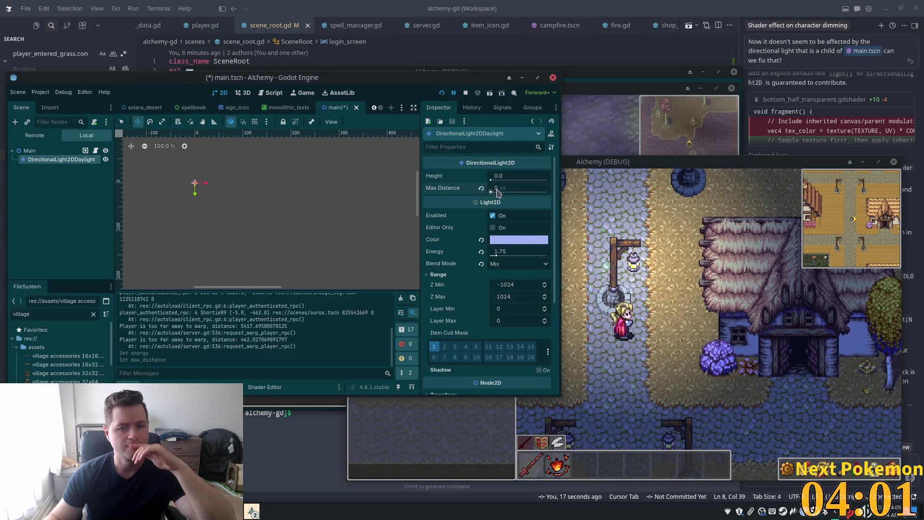
pyautogui.click(514, 187)
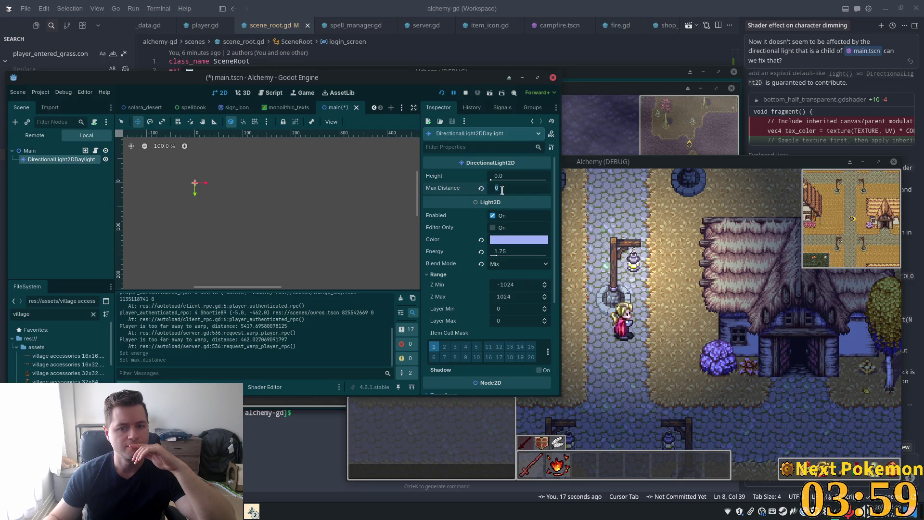
pyautogui.write('10000')
pyautogui.press('Return')
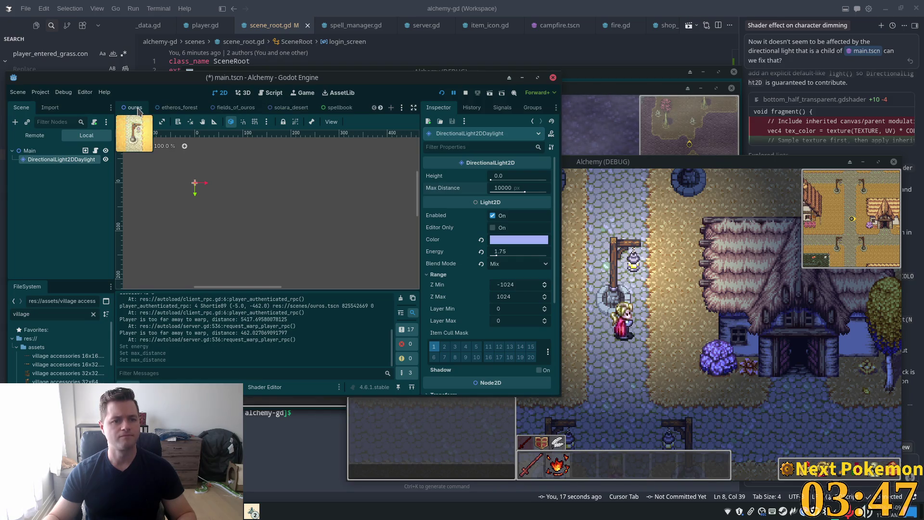
# Try the lamp PointLight2D at Texture Scale 2.0 and Energy 1.65, then reset both to 1.0.
pyautogui.click(62, 249)
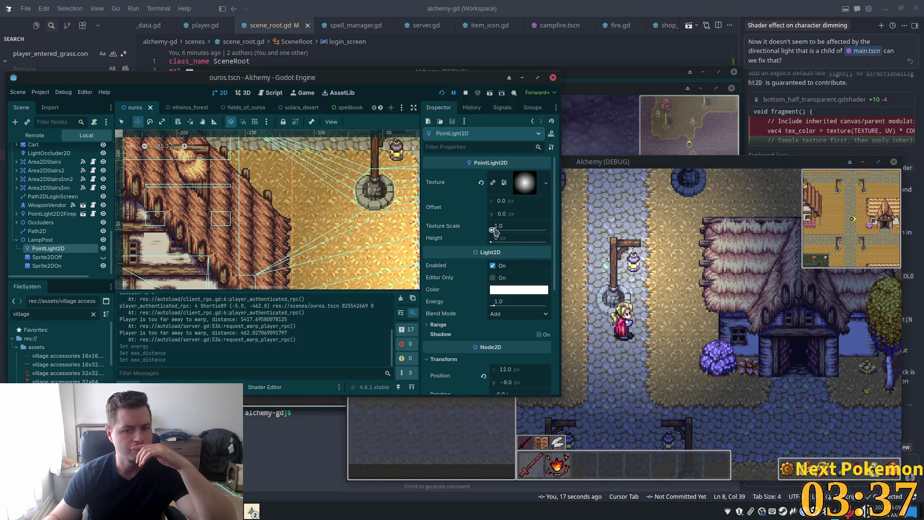
pyautogui.moveTo(492, 230); pyautogui.dragTo(493, 231)
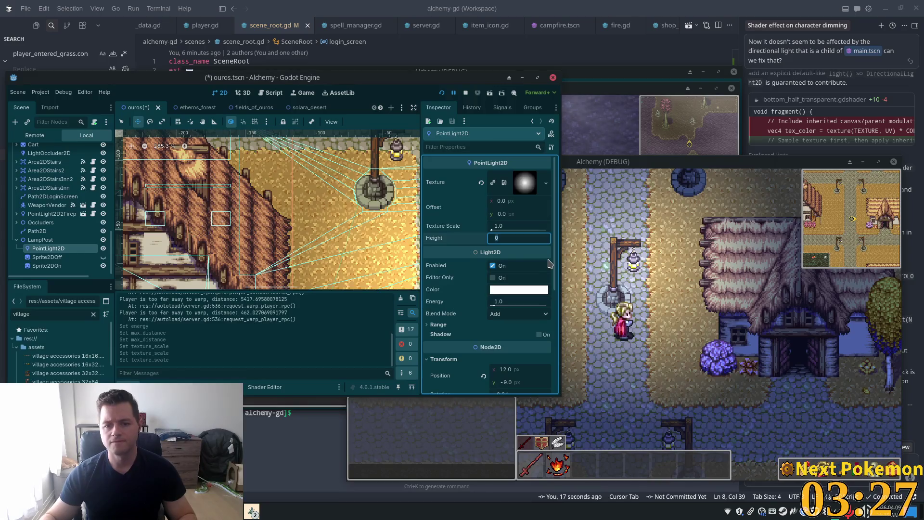
pyautogui.moveTo(498, 302); pyautogui.dragTo(522, 301)
pyautogui.click(511, 225)
pyautogui.write('2')
pyautogui.press('Tab')
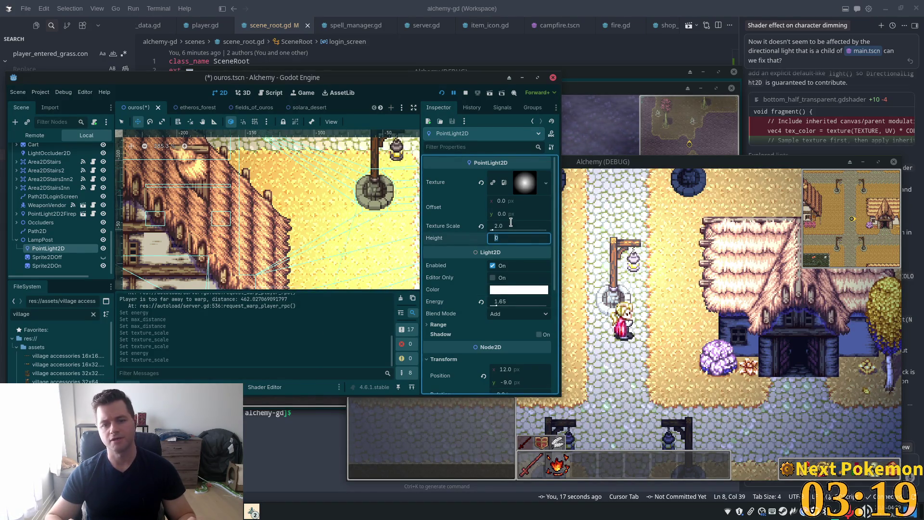
pyautogui.click(511, 222)
pyautogui.write('1')
pyautogui.press('Tab')
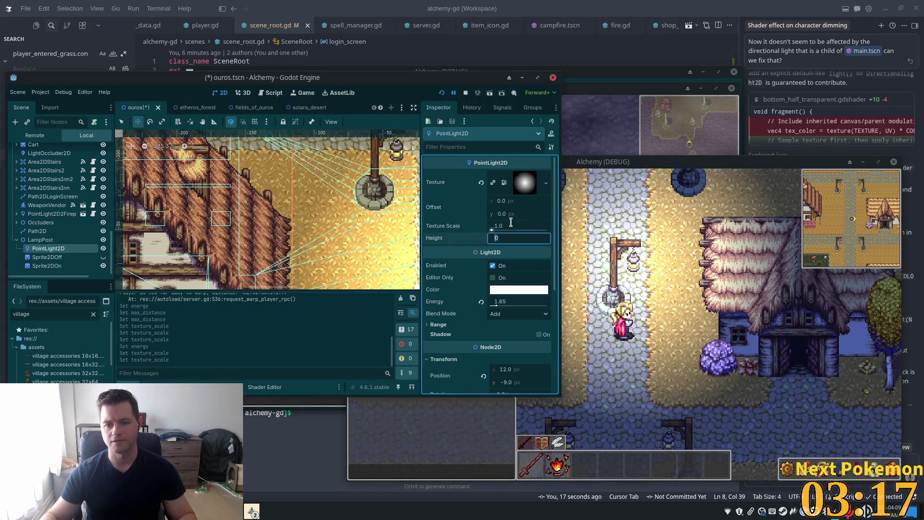
pyautogui.click(498, 302)
pyautogui.write('1')
pyautogui.press('Return')
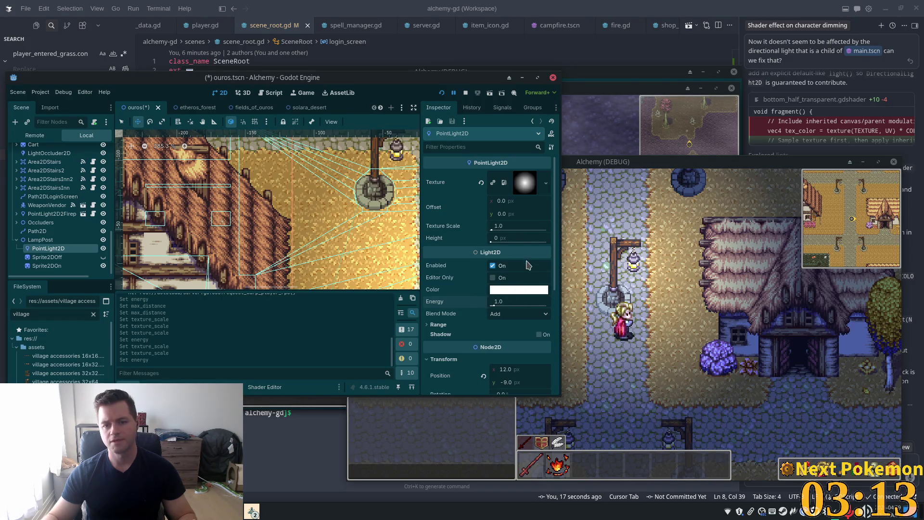
# Compare Texture Scale values and settle on 1.5, leaving Height at 0 px.
pyautogui.click(512, 225)
pyautogui.write('2')
pyautogui.press('Return')
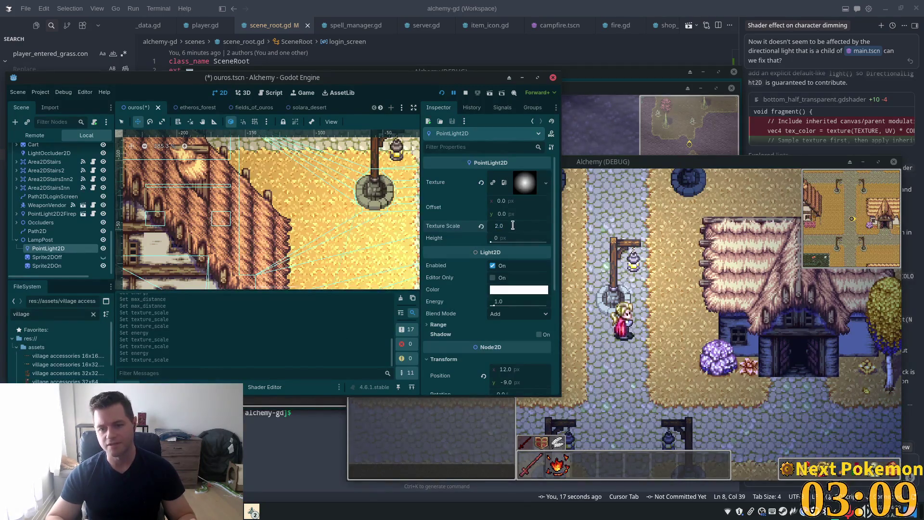
pyautogui.write('1')
pyautogui.press('Return')
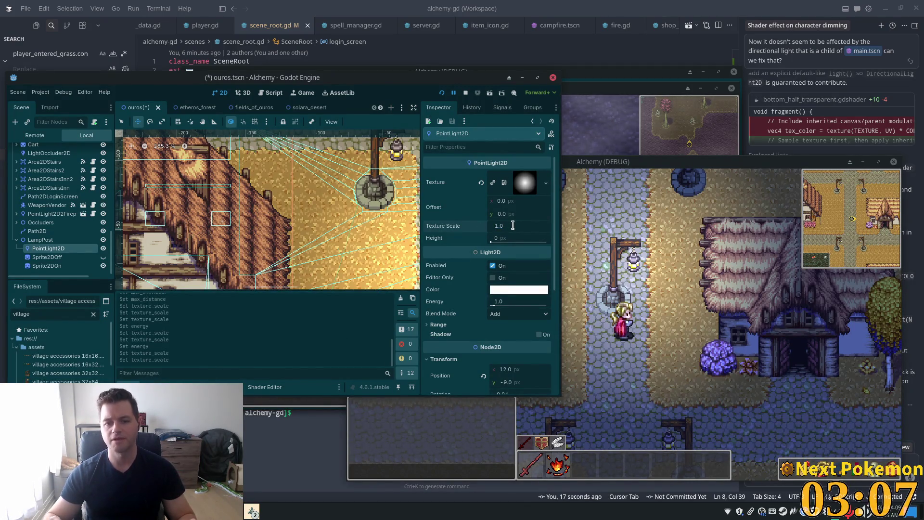
pyautogui.write('1.5')
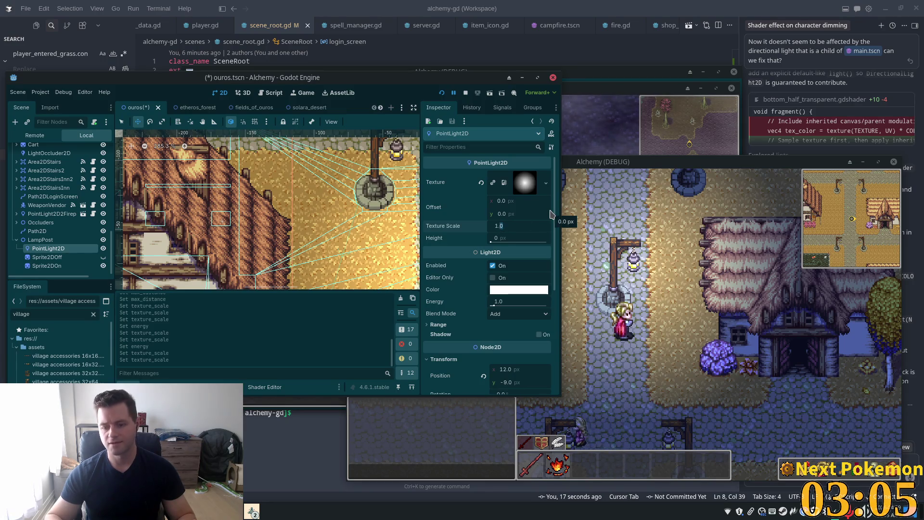
pyautogui.press('Tab')
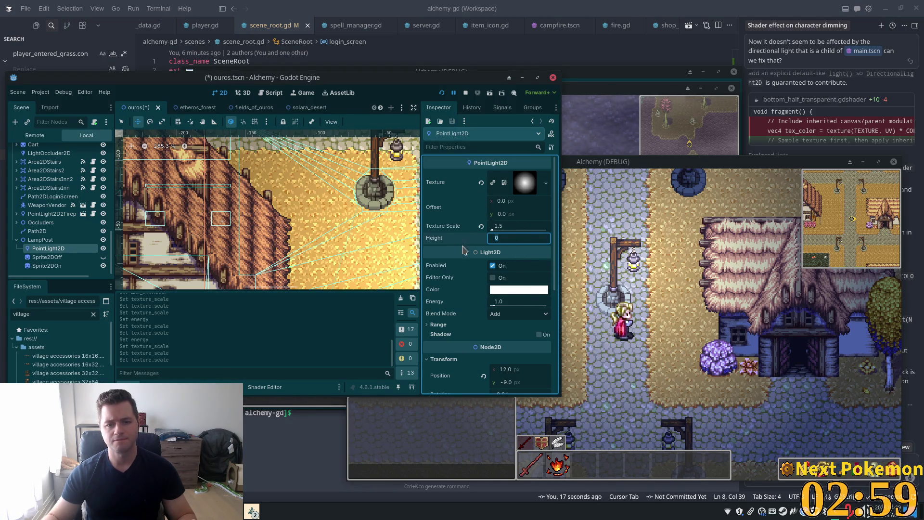
pyautogui.click(293, 330)
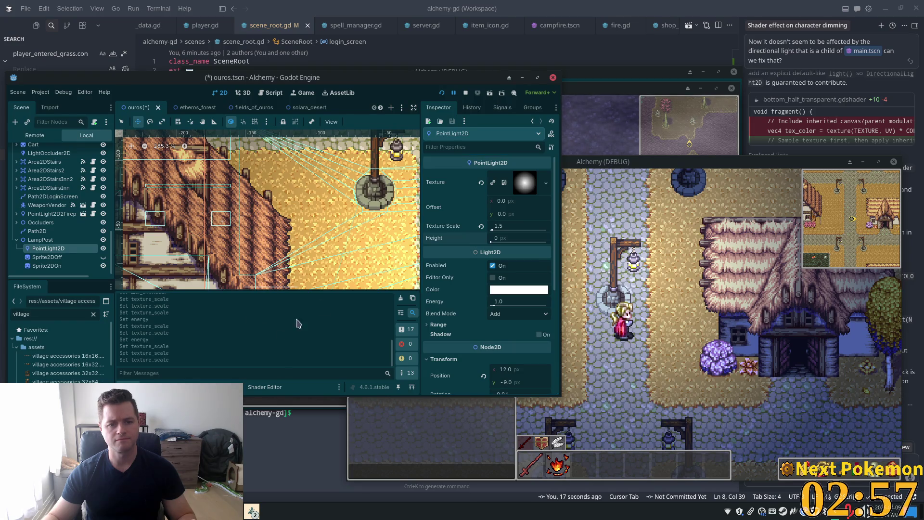
# Drag the LampPost down-left in the Ouros village to position (-32, 144).
pyautogui.scroll(-3, 368, 238)
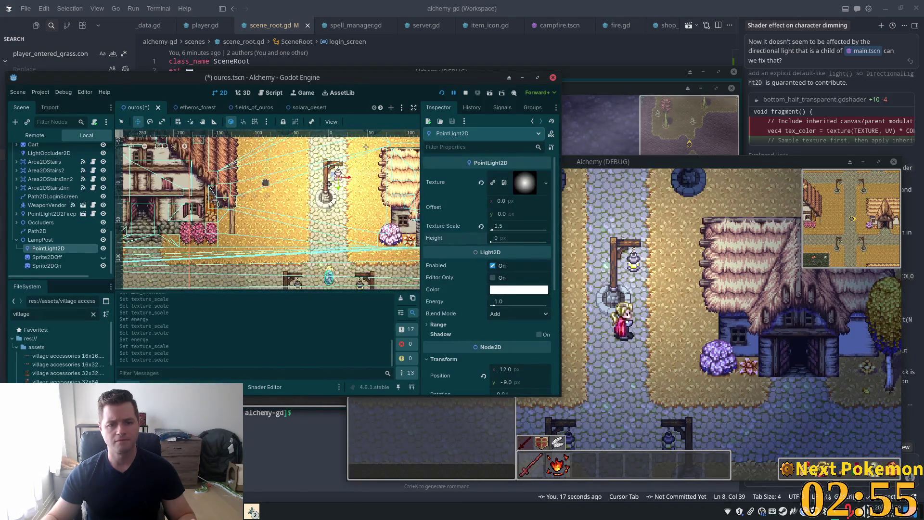
pyautogui.click(41, 239)
pyautogui.moveTo(375, 231); pyautogui.dragTo(318, 160)
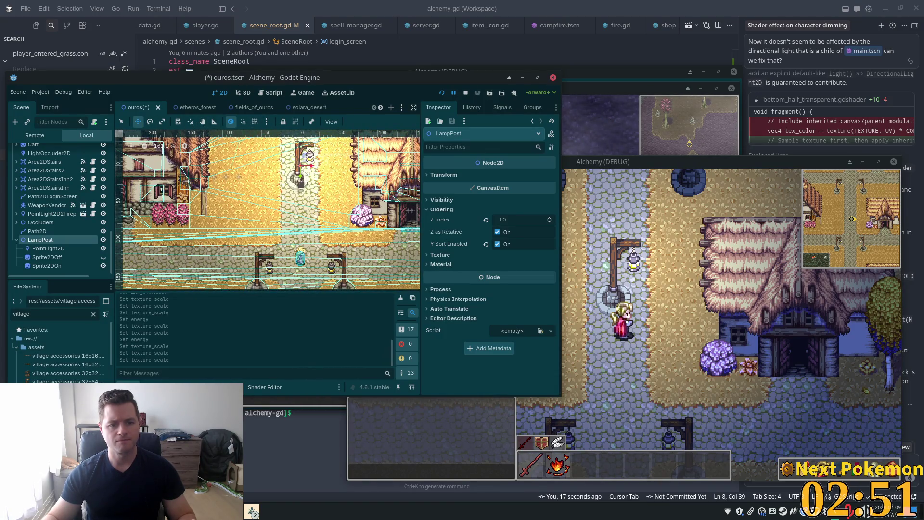
pyautogui.moveTo(302, 177); pyautogui.dragTo(290, 243)
pyautogui.scroll(-3, 289, 243)
pyautogui.moveTo(307, 178)
pyautogui.mouseDown()
pyautogui.moveTo(327, 201)
pyautogui.moveTo(320, 217)
pyautogui.moveTo(311, 214)
pyautogui.mouseUp()
pyautogui.click(693, 318)
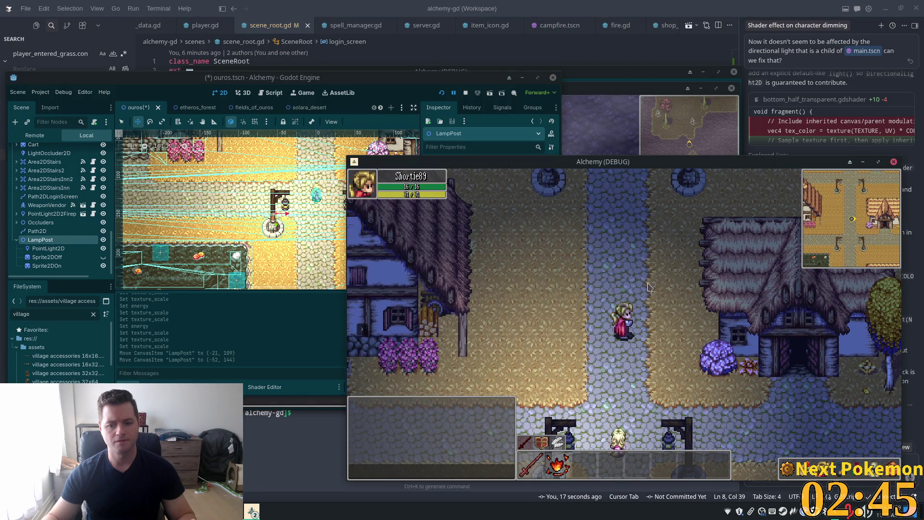
# Walk the character up, down, left and right along the road past both lamp posts in the running game.
pyautogui.press('Down')
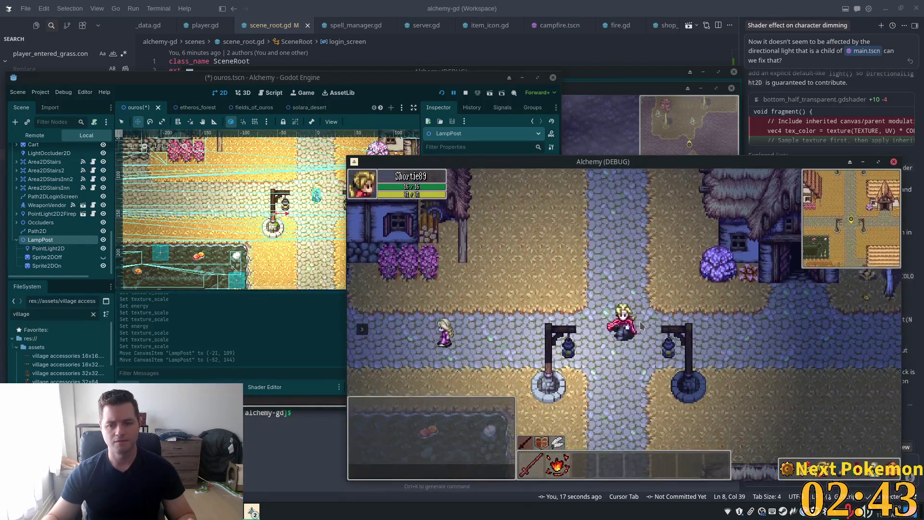
pyautogui.press('Right')
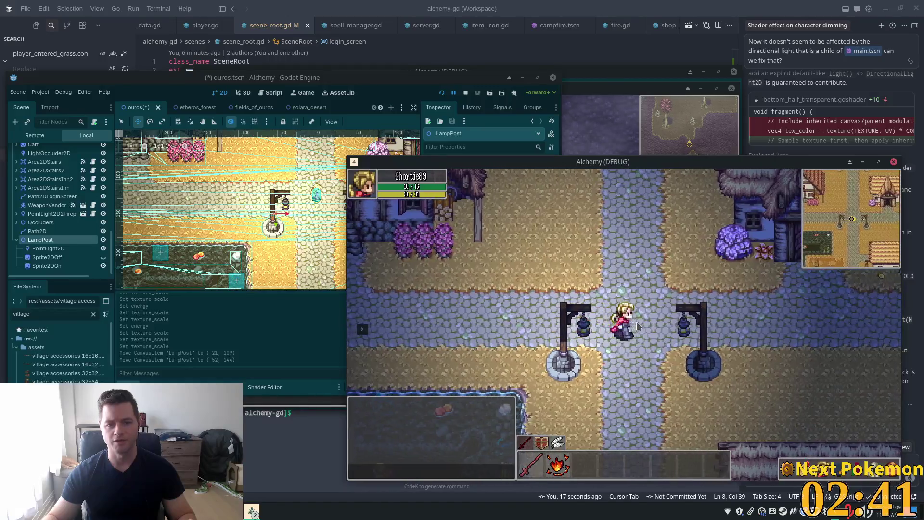
pyautogui.press('Left')
pyautogui.press('Left')
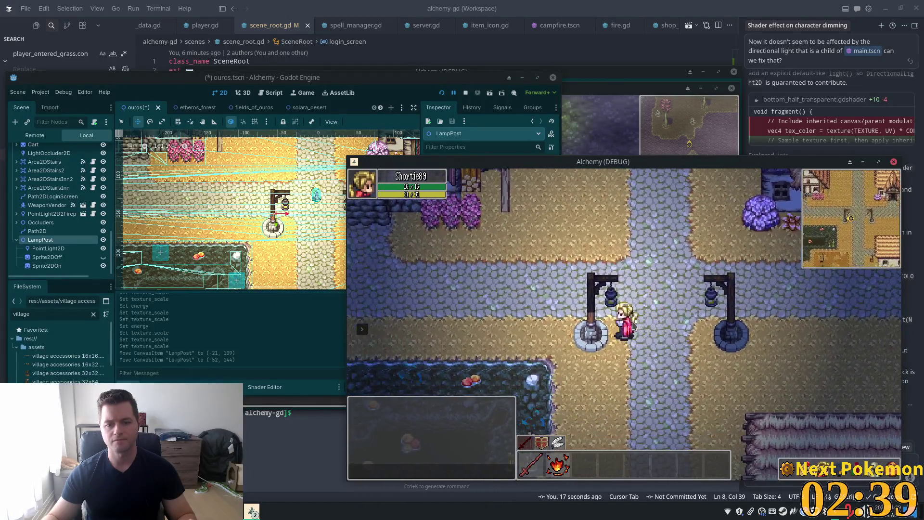
pyautogui.press('Up')
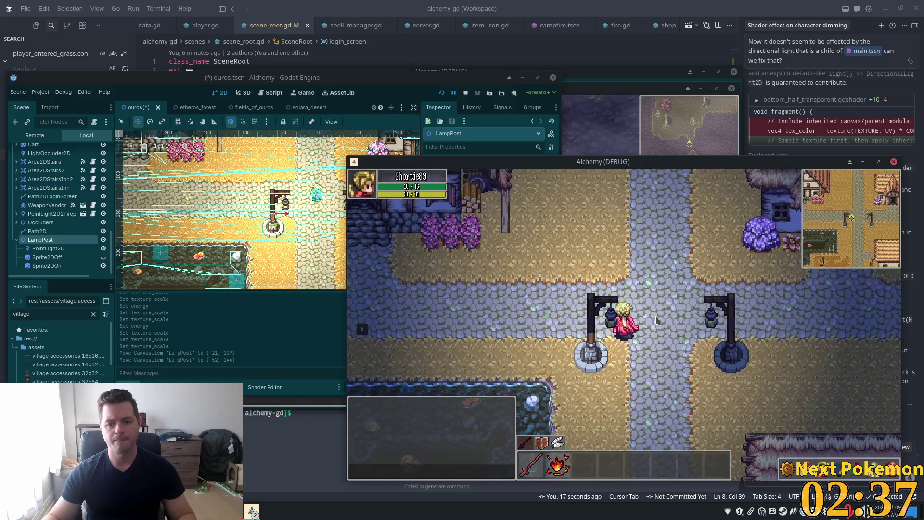
pyautogui.press('Down')
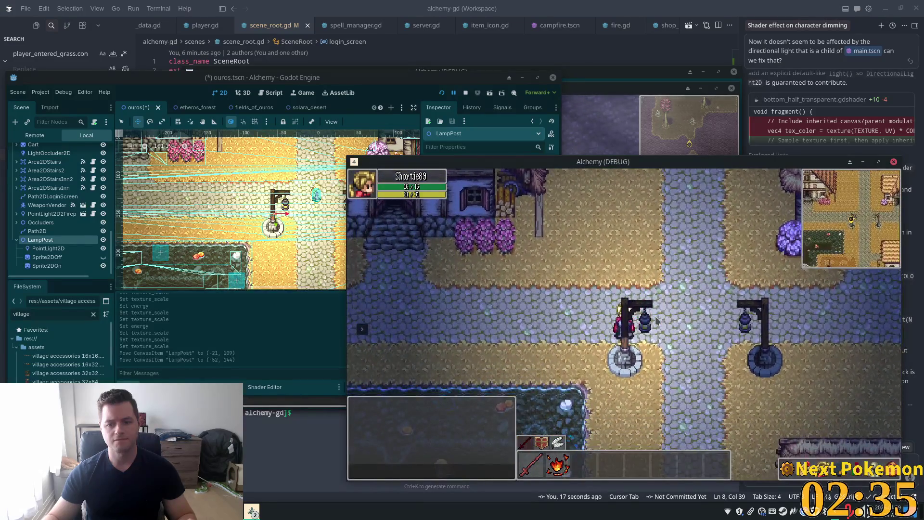
pyautogui.press('Up')
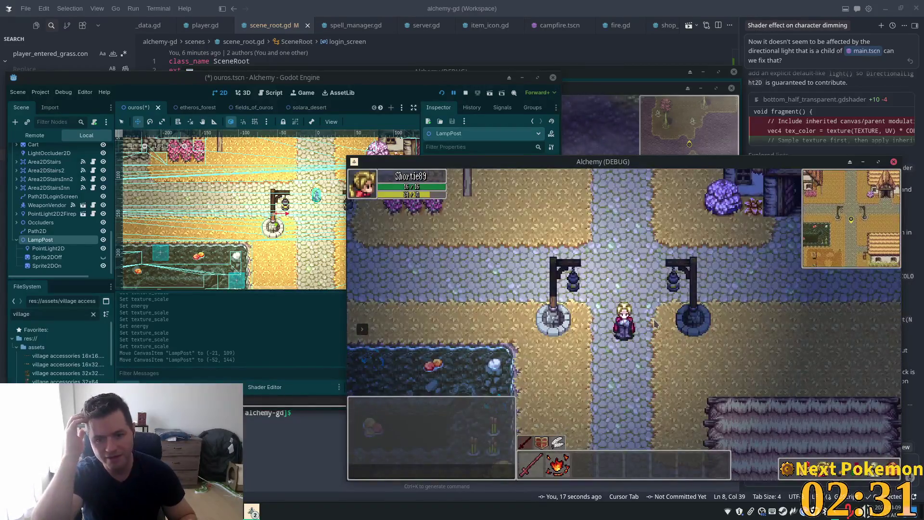
pyautogui.press('Left')
pyautogui.press('Up')
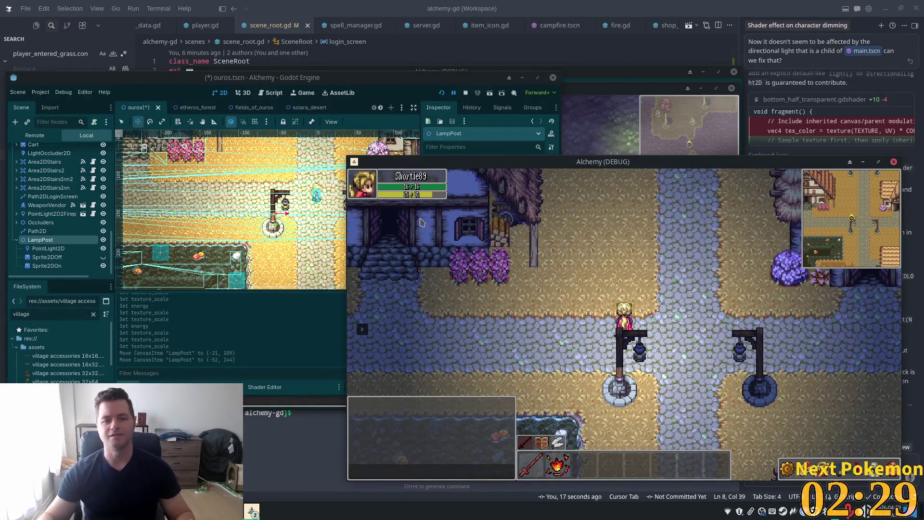
pyautogui.click(405, 173)
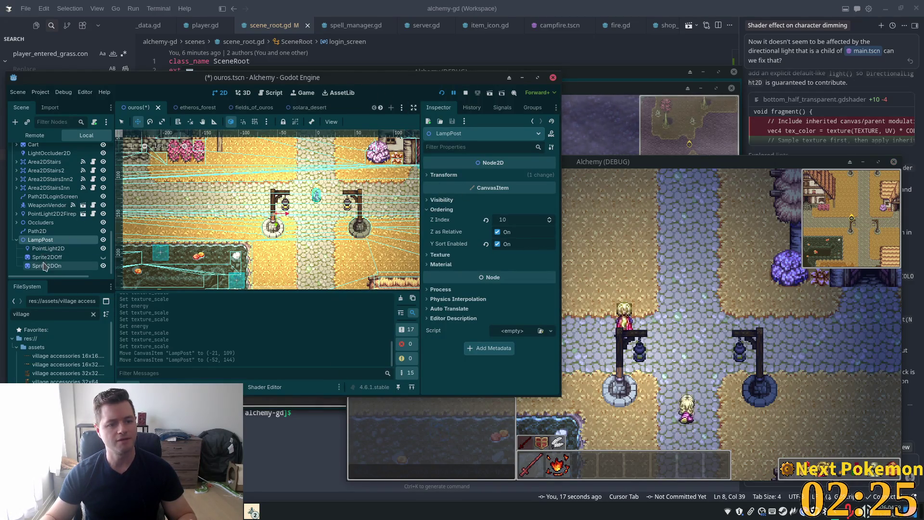
# Change the lamp post PointLight2D colour from white to dark amber (7e6018).
pyautogui.click(48, 248)
pyautogui.click(535, 291)
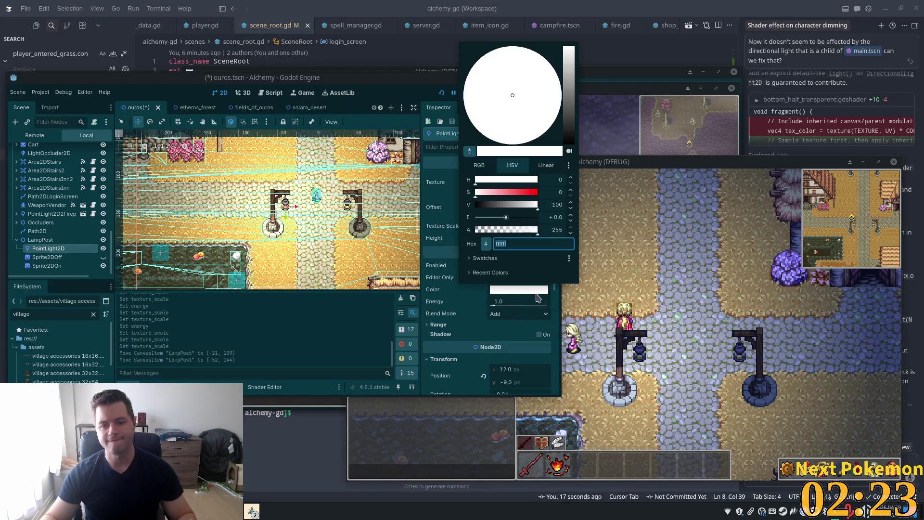
pyautogui.moveTo(569, 51)
pyautogui.mouseDown()
pyautogui.moveTo(570, 106)
pyautogui.moveTo(516, 139)
pyautogui.mouseUp()
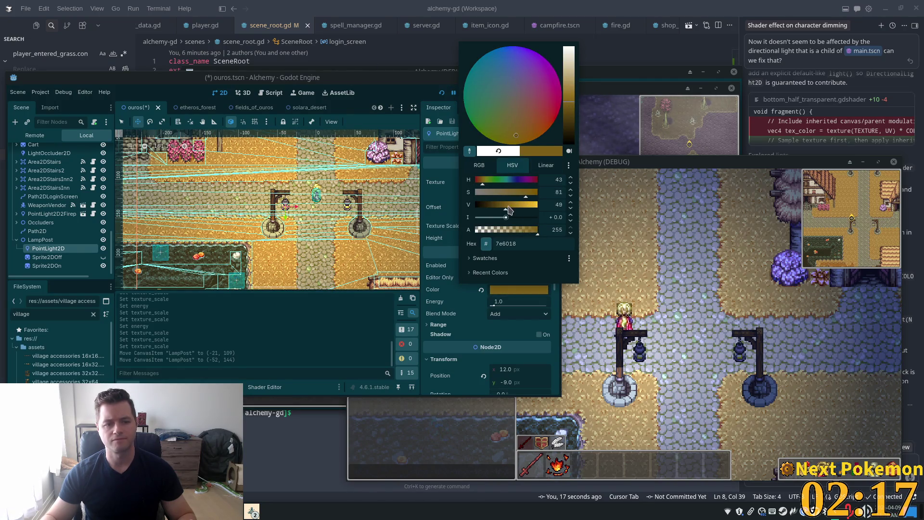
pyautogui.click(428, 238)
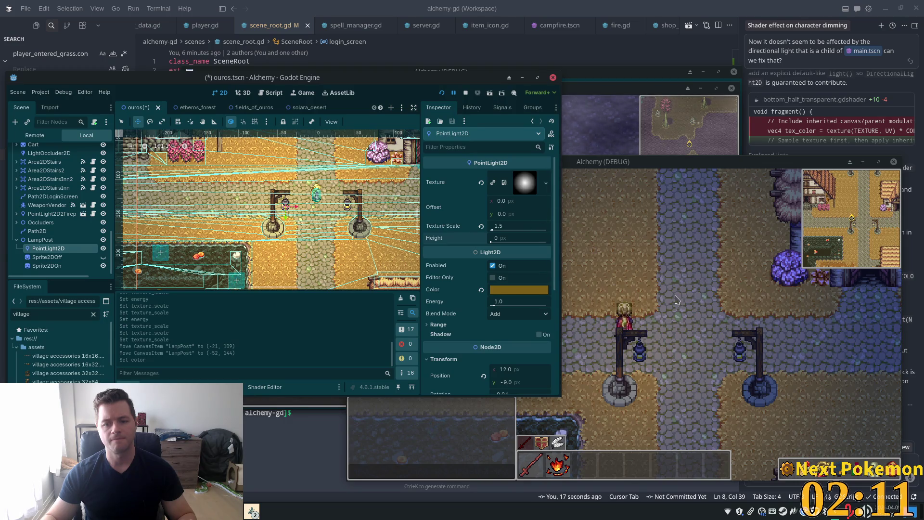
pyautogui.click(515, 4)
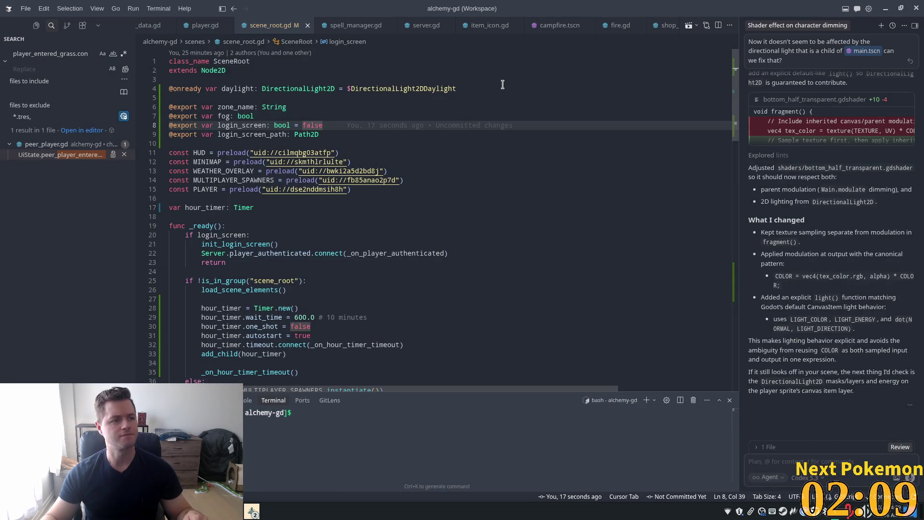
# Select the Structures tile layer in the Scene dock and choose the tile Paint tool.
pyautogui.hotkey('alt', 'Tab')
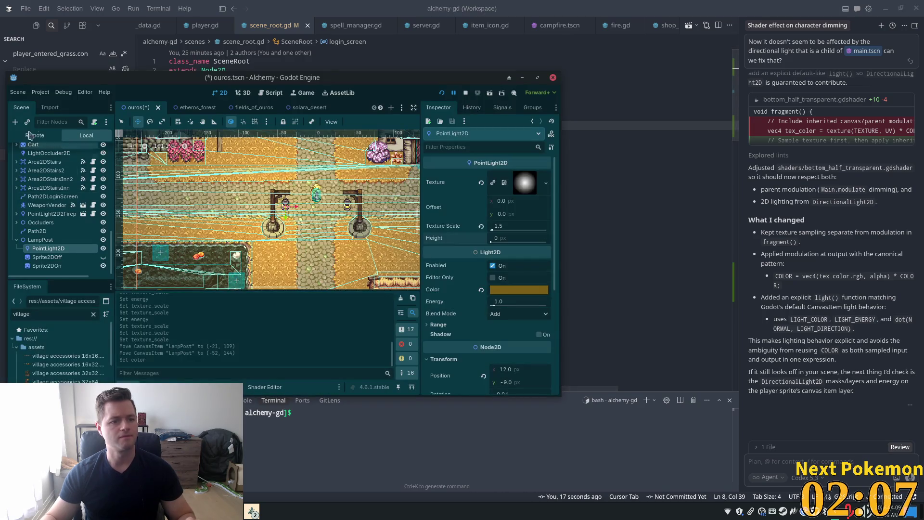
pyautogui.moveTo(111, 243); pyautogui.dragTo(110, 172)
pyautogui.click(48, 178)
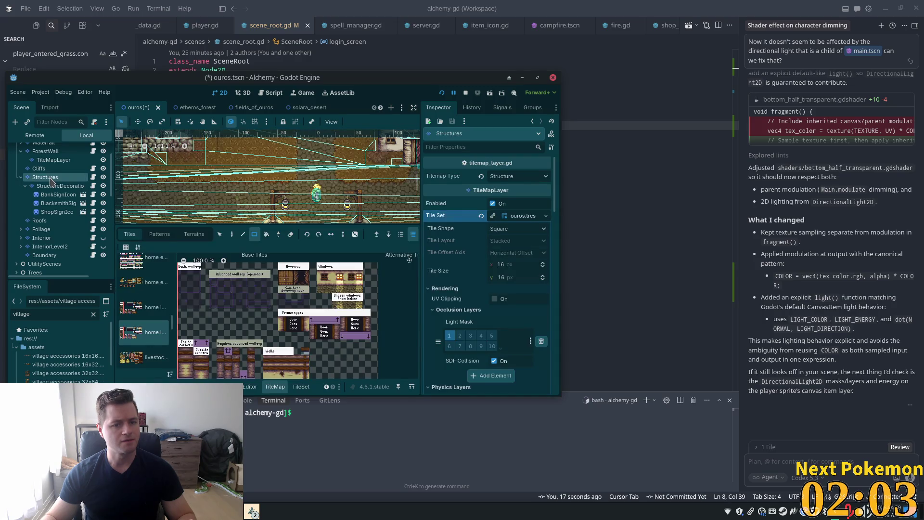
pyautogui.scroll(3, 286, 205)
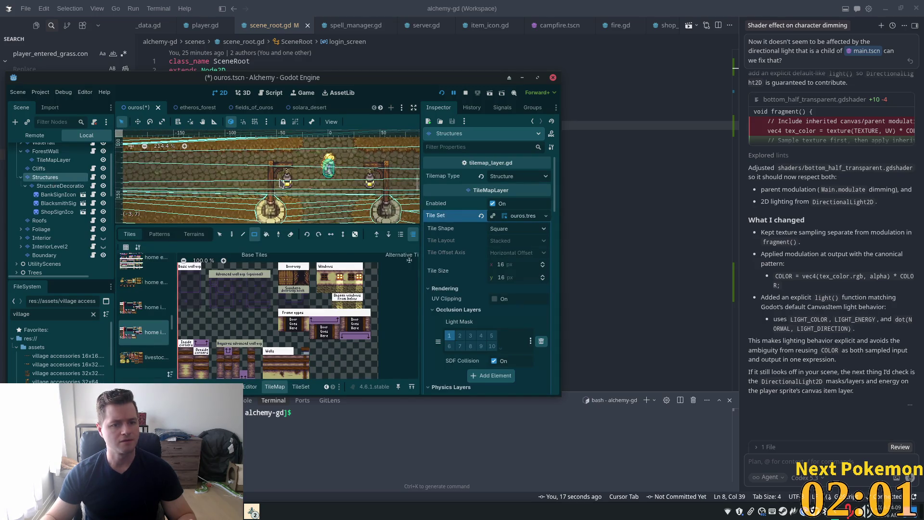
pyautogui.click(230, 235)
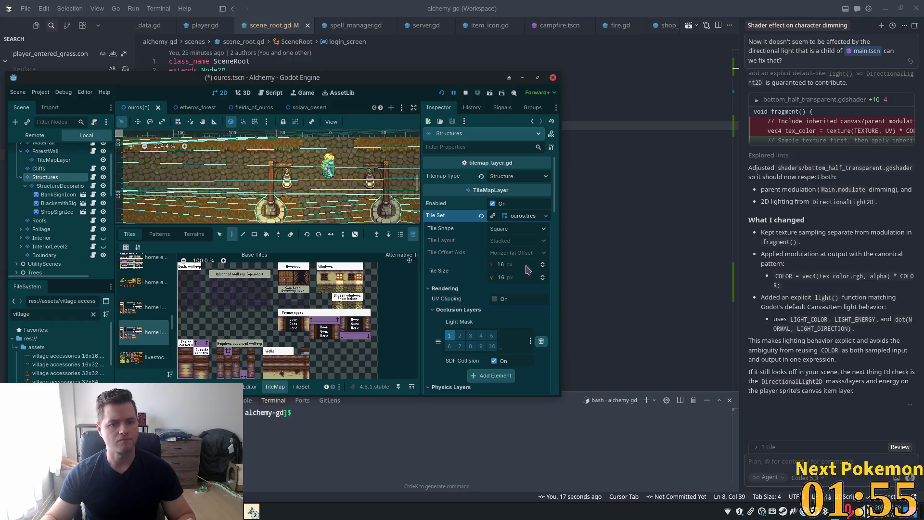
# Walk the character left and right in the running game to check the lamp posts.
pyautogui.click(252, 511)
pyautogui.moveTo(255, 511)
pyautogui.click(279, 463)
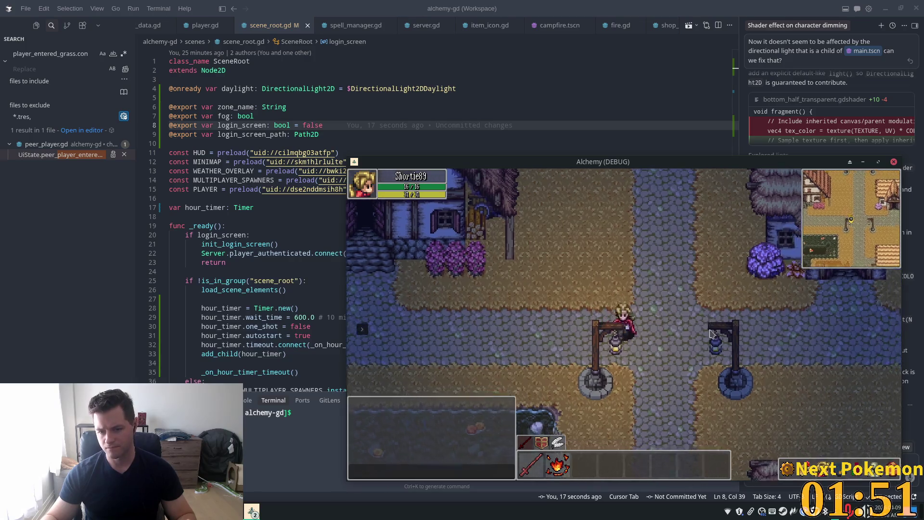
pyautogui.press('Left')
pyautogui.press('Right')
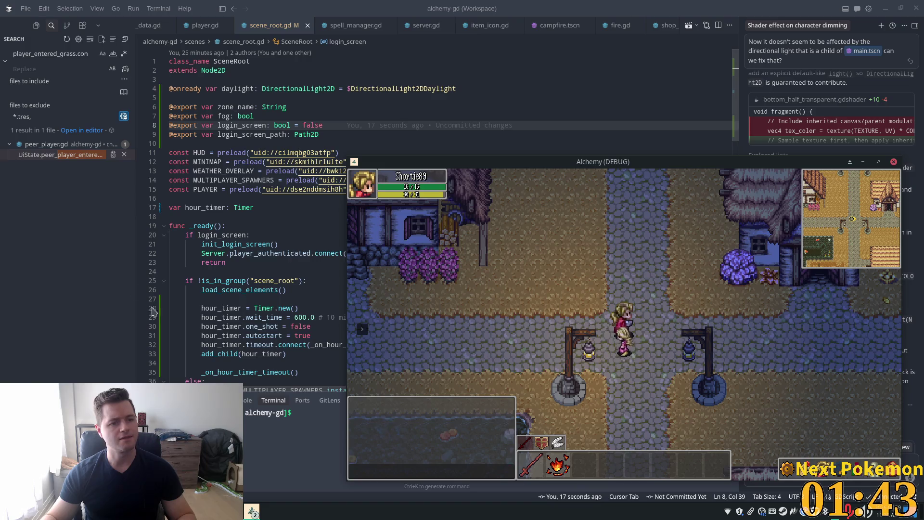
pyautogui.hotkey('alt', 'Tab')
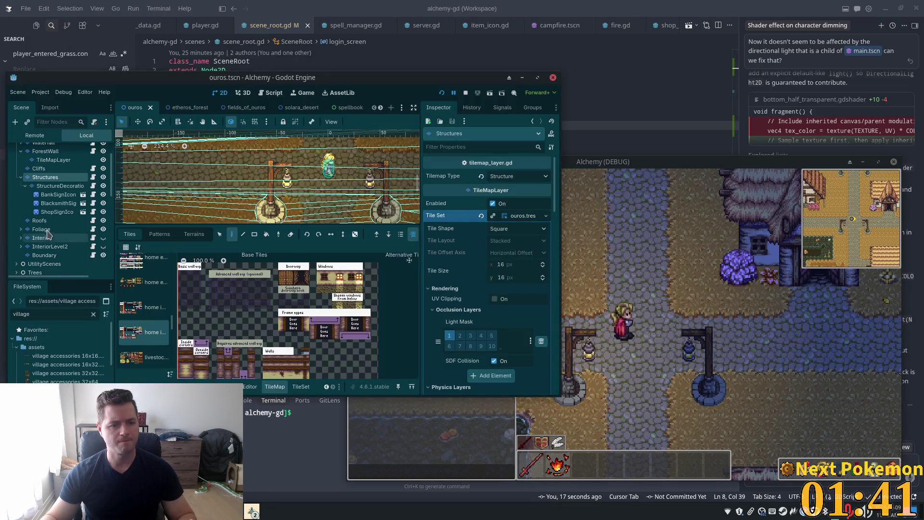
# Select the LampPost's PointLight2D to show its amber colour, energy 1.0 and texture scale 1.5.
pyautogui.scroll(-5, 41, 230)
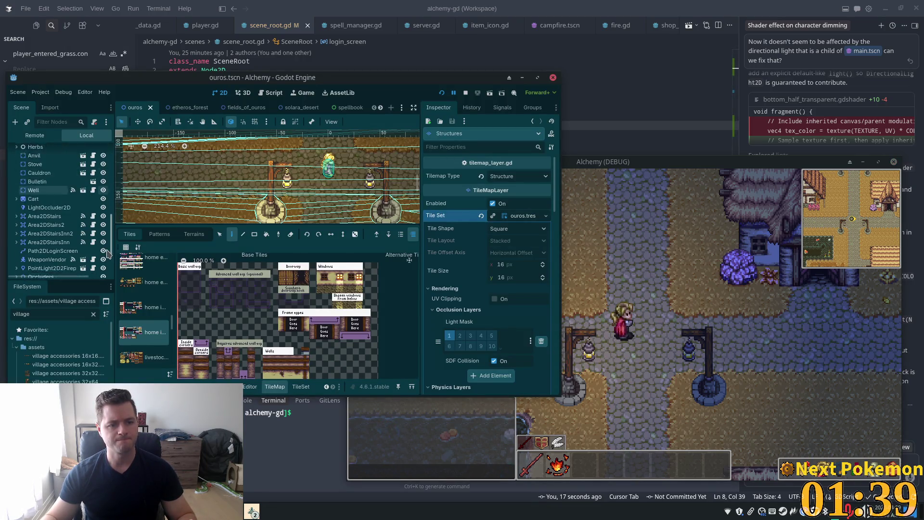
pyautogui.scroll(-3, 71, 241)
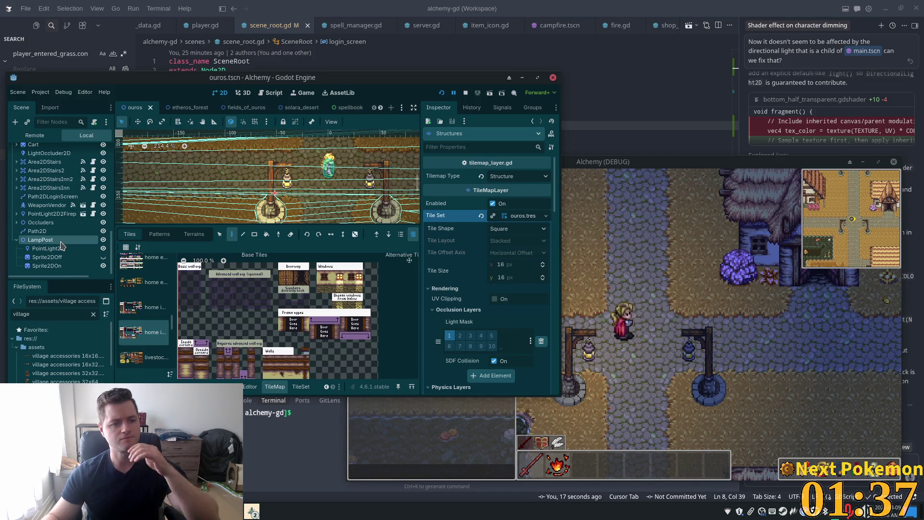
pyautogui.click(43, 240)
pyautogui.click(48, 248)
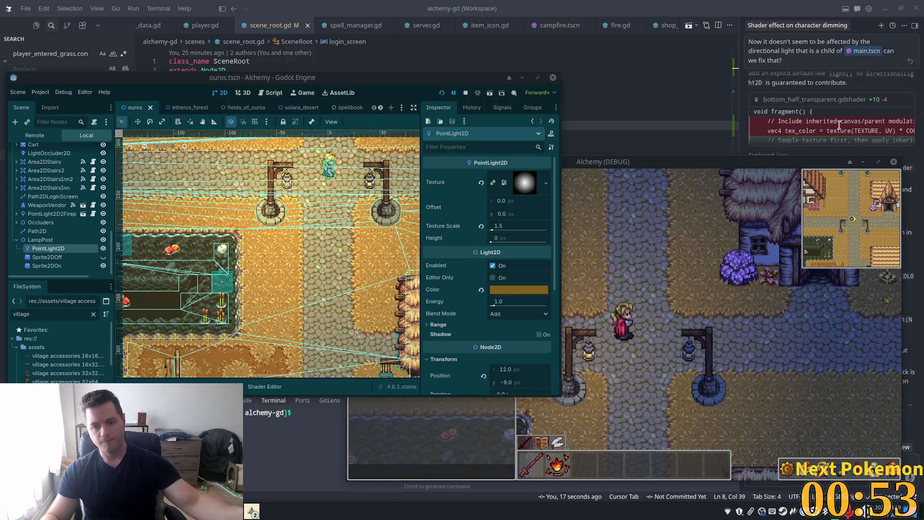
# Raise the light colour's brightness to full (ffc430) and check the glow in the game.
pyautogui.click(532, 289)
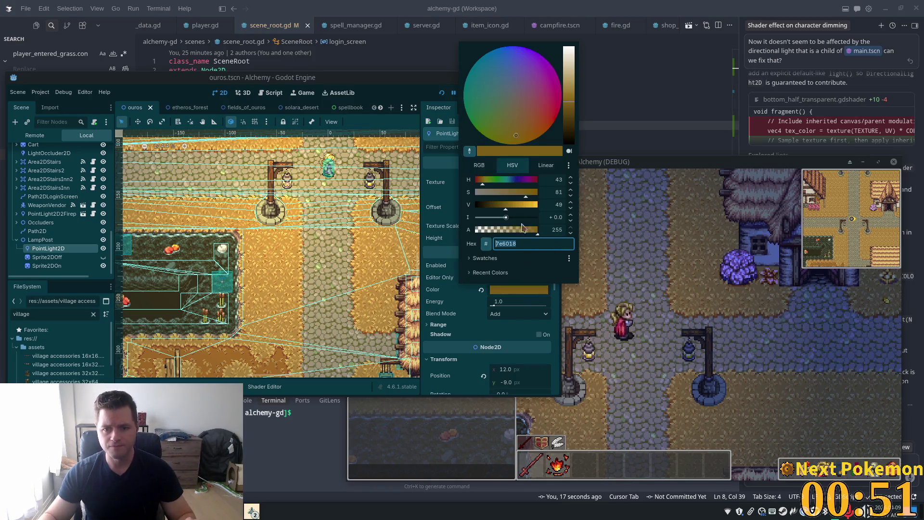
pyautogui.moveTo(525, 204); pyautogui.dragTo(544, 210)
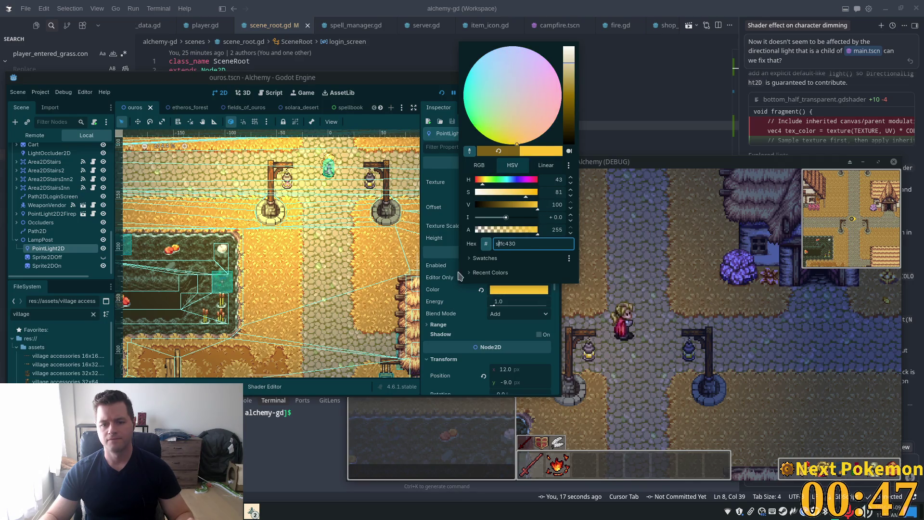
pyautogui.click(432, 248)
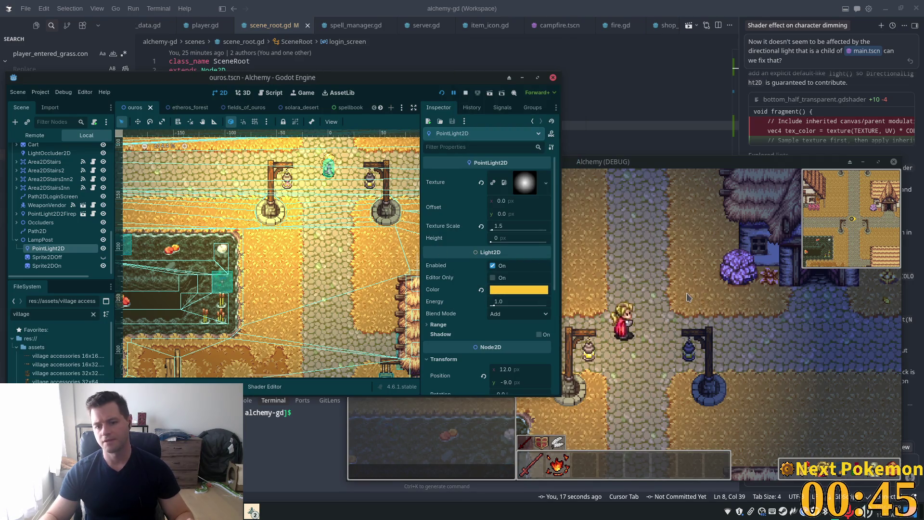
pyautogui.click(684, 296)
pyautogui.press('Up')
pyautogui.press('Left')
pyautogui.press('Right')
# Set the light's Texture Scale to 1.75 and walk past the lamps to see the glow.
pyautogui.click(435, 118)
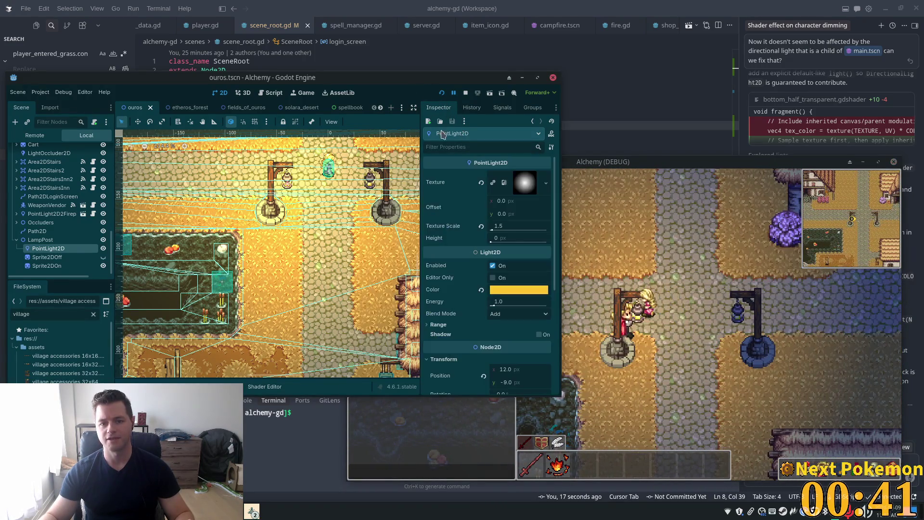
pyautogui.write('1')
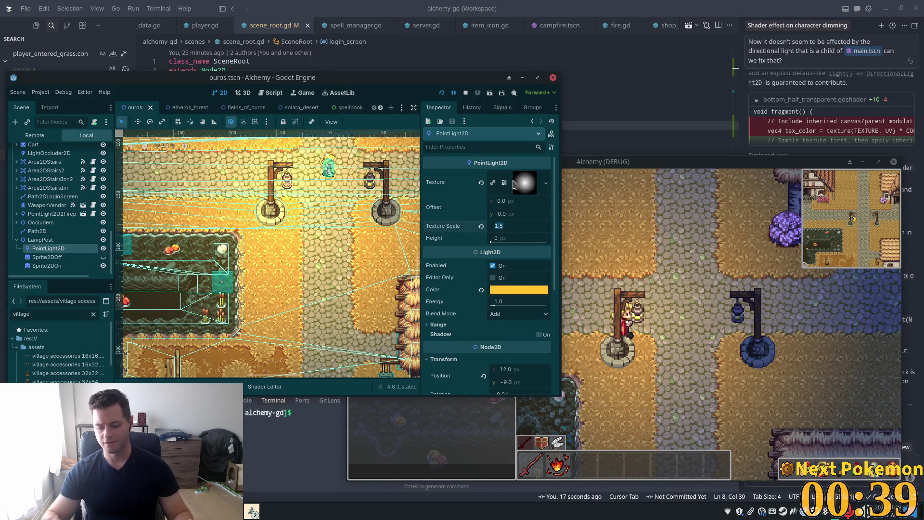
pyautogui.press('Return')
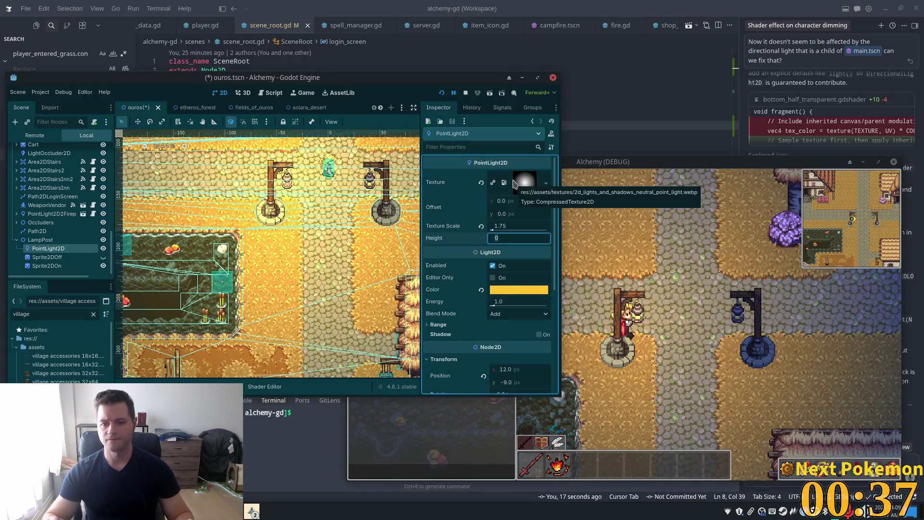
pyautogui.click(666, 211)
pyautogui.press('Left')
pyautogui.press('Right')
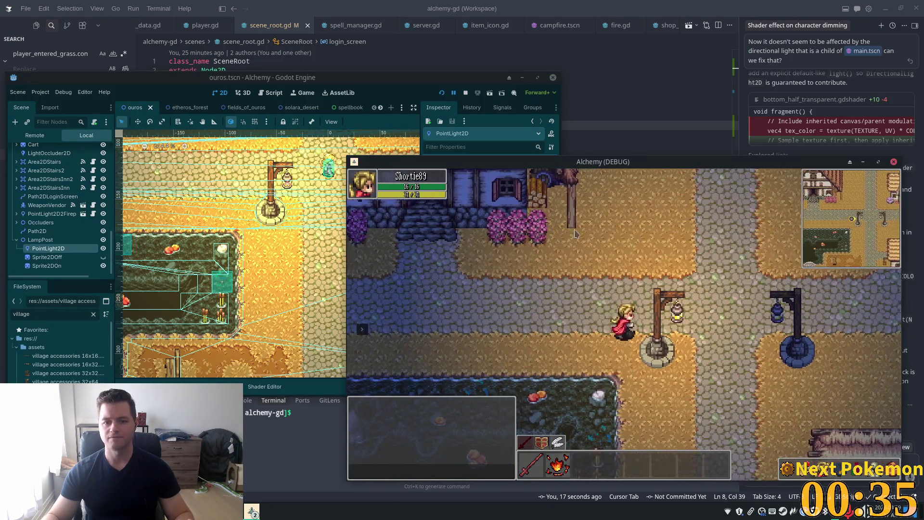
# Keep the light Height at 0 and set its Energy to 1.1.
pyautogui.click(484, 144)
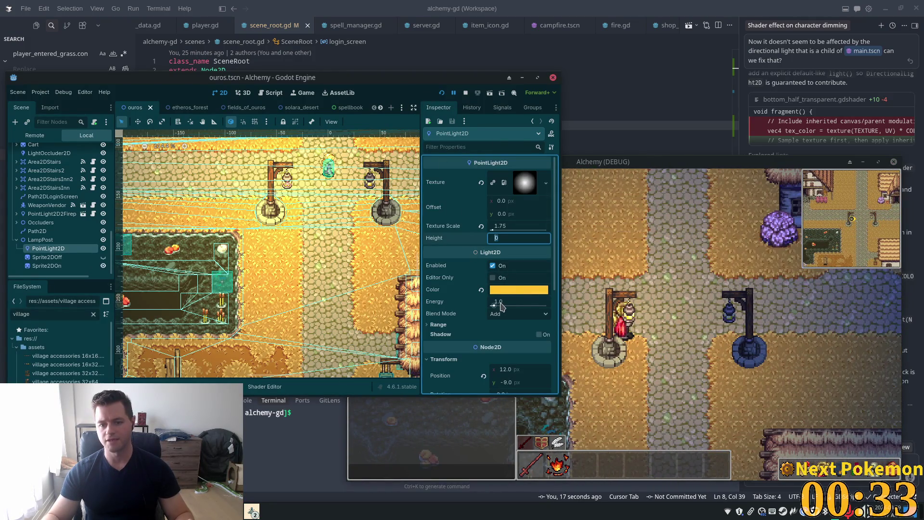
pyautogui.press('Return')
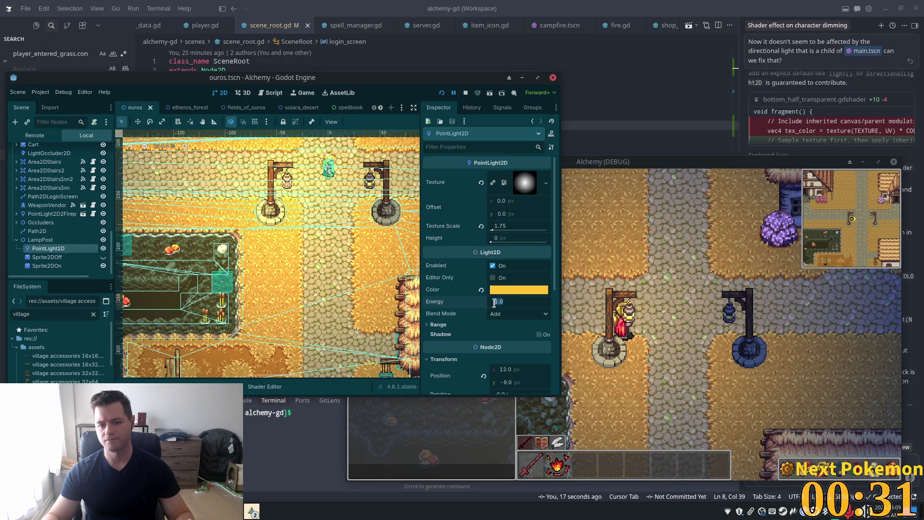
pyautogui.write('1.1')
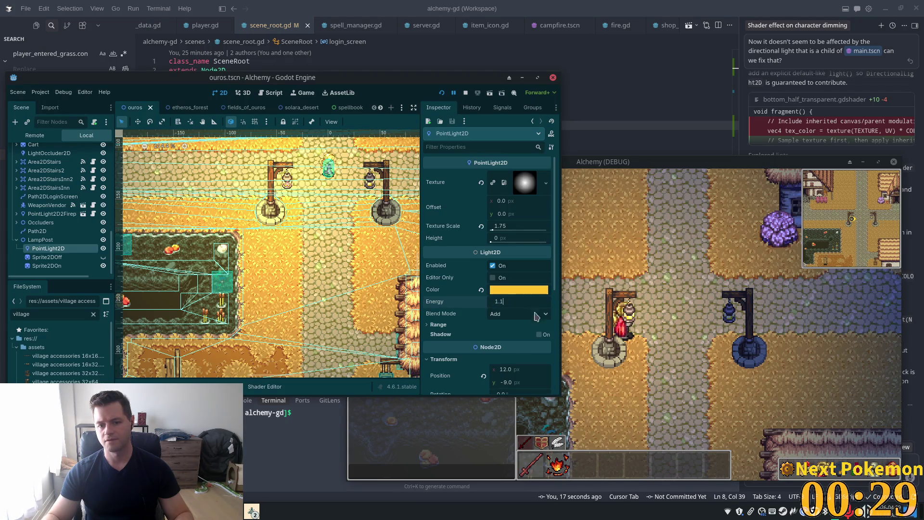
pyautogui.press('Tab')
# Walk the character around the village lamps in the running game to check the brighter glow.
pyautogui.click(691, 235)
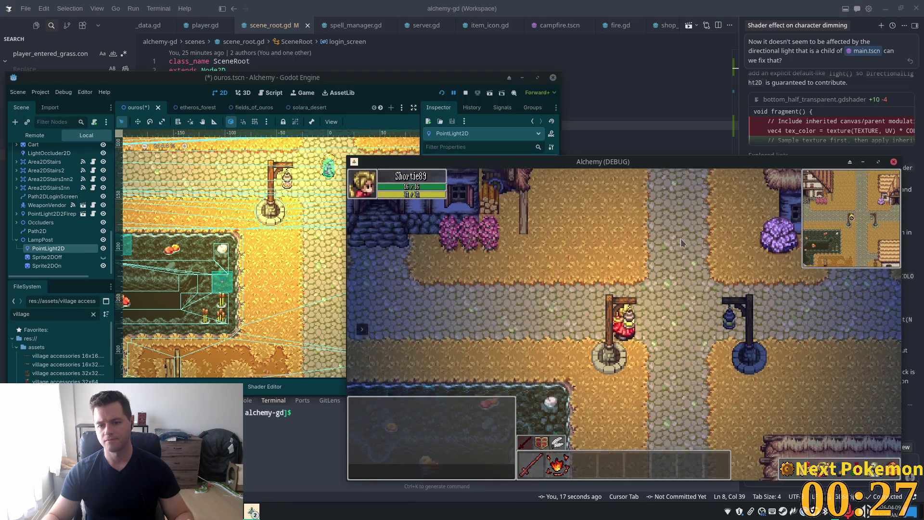
pyautogui.press('Up')
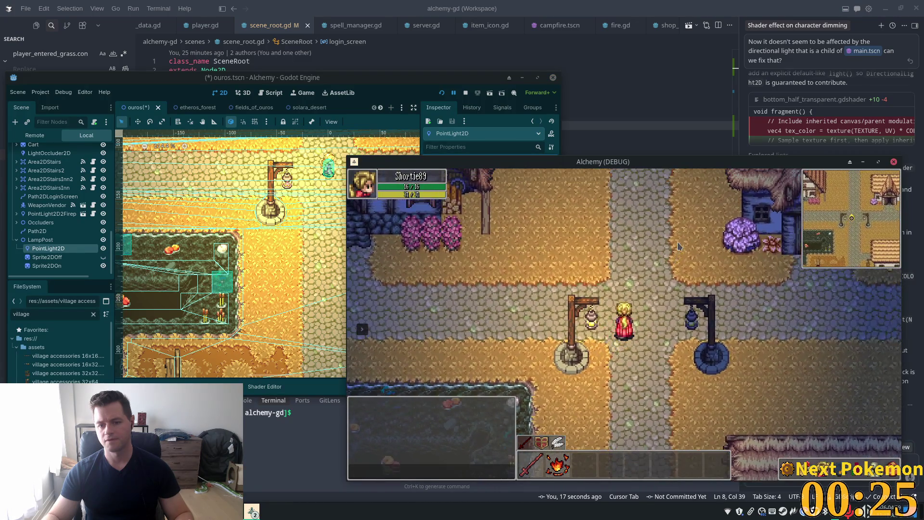
pyautogui.press('Right')
pyautogui.press('Down')
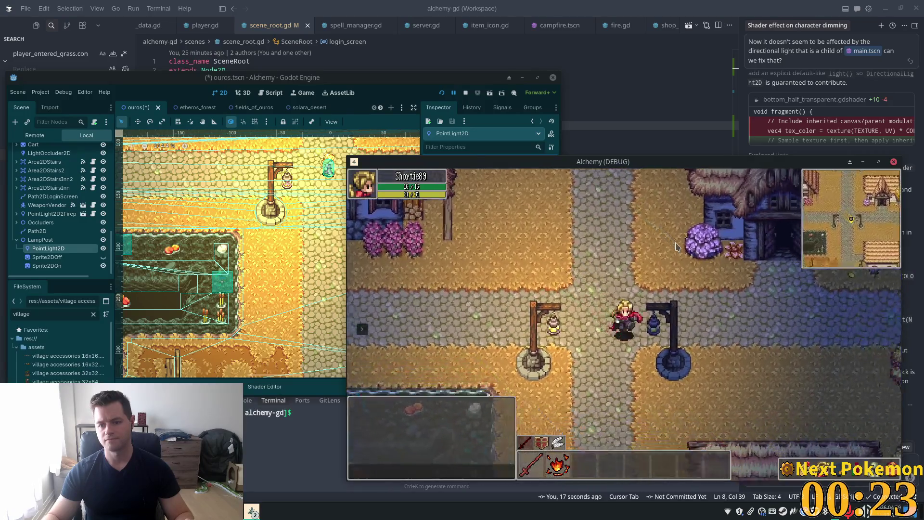
pyautogui.press('Up')
pyautogui.press('Left')
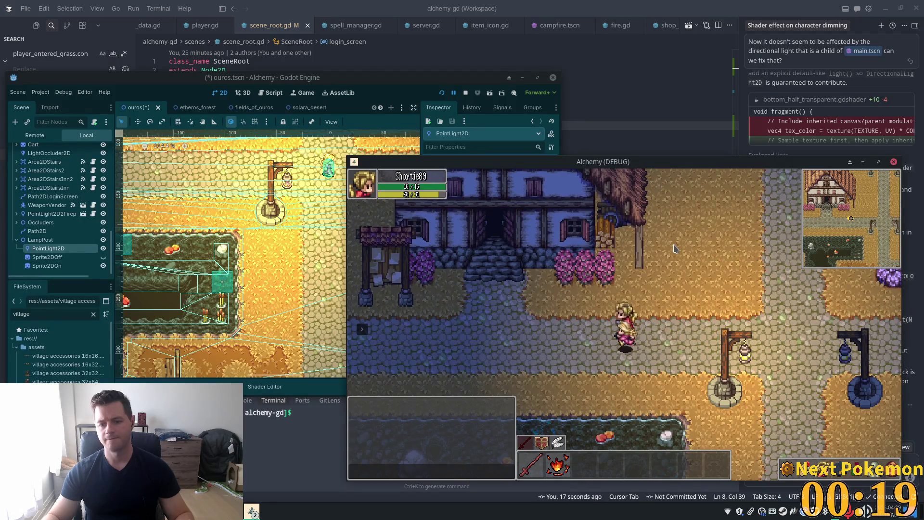
pyautogui.press('Right')
pyautogui.press('Left')
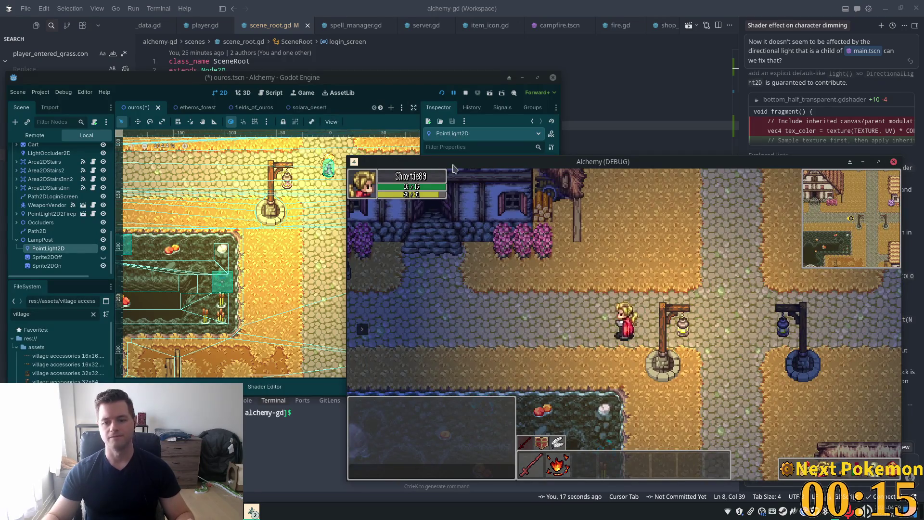
pyautogui.click(372, 91)
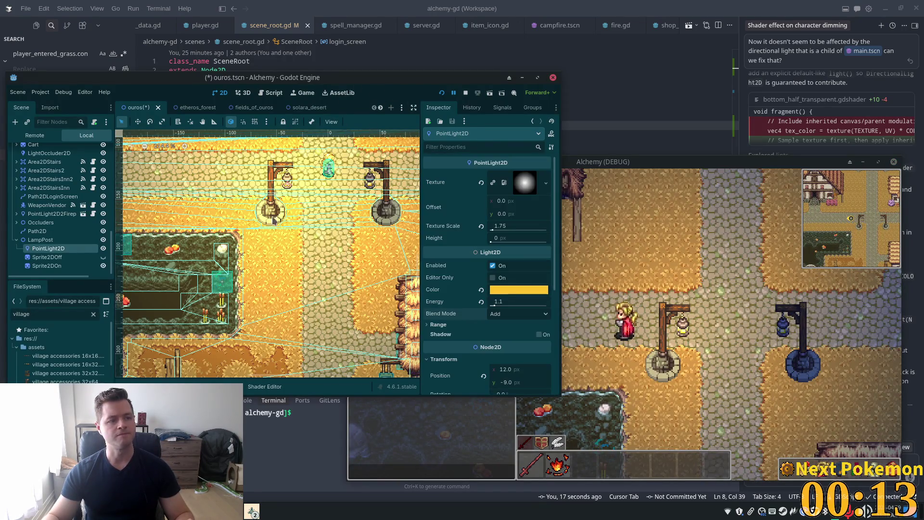
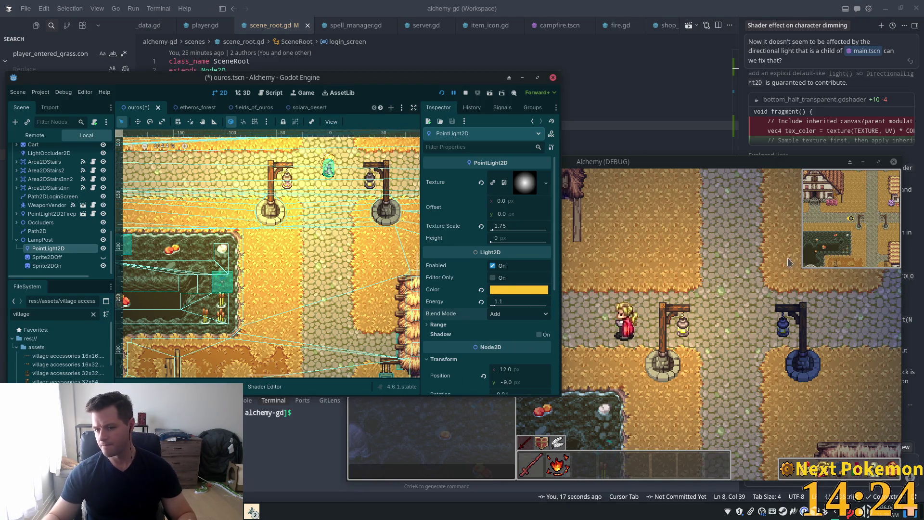
# Walk the character left and right past the lamp posts in the running game, then select LampPost in the maximized editor.
pyautogui.click(723, 267)
pyautogui.press('Left')
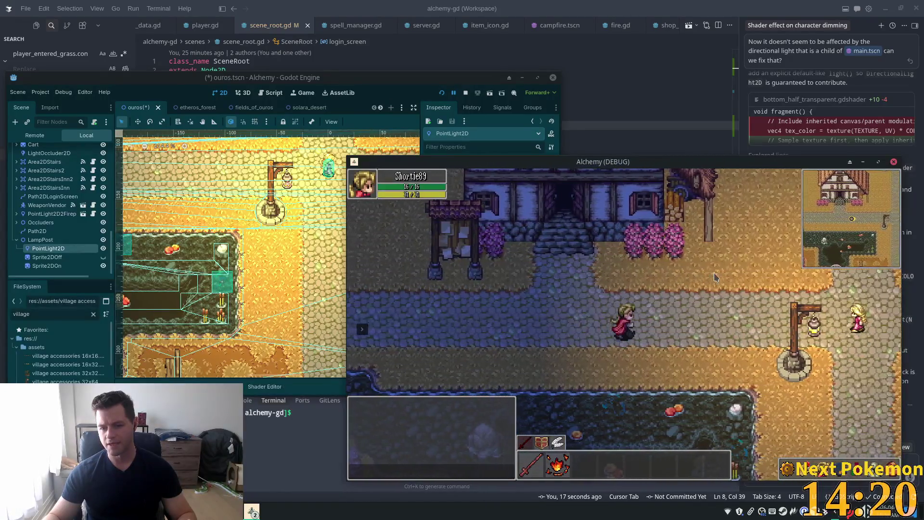
pyautogui.press('Right')
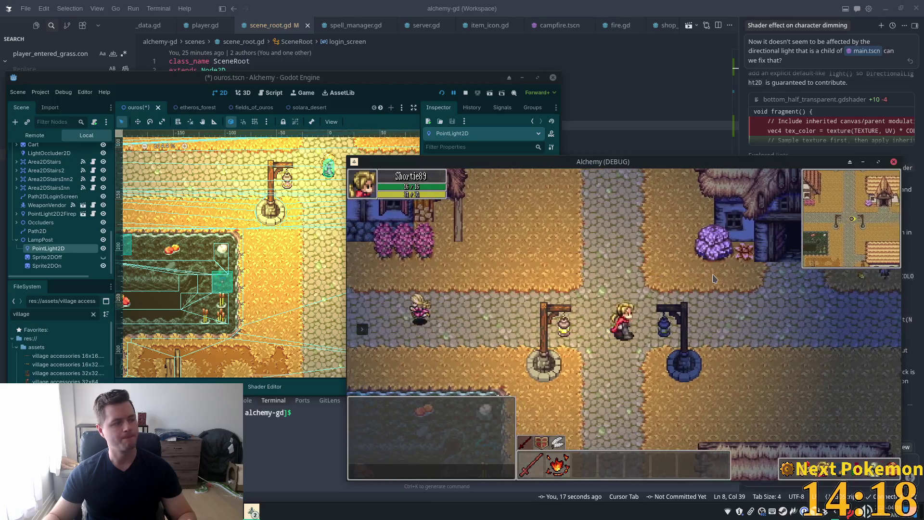
pyautogui.press('Right')
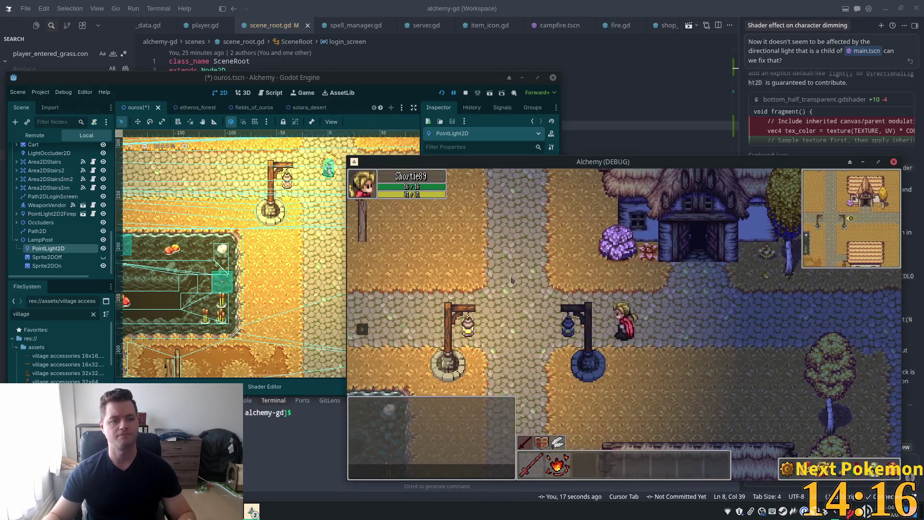
pyautogui.press('Left')
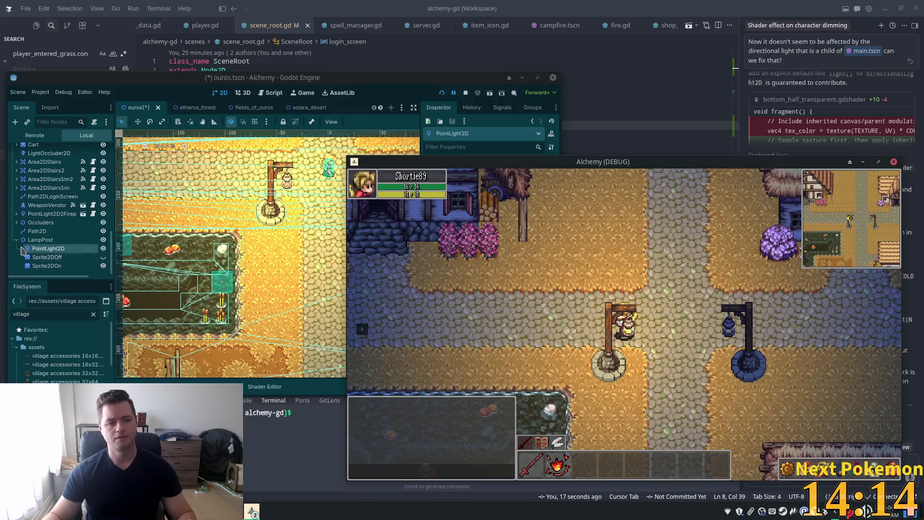
pyautogui.click(41, 239)
pyautogui.doubleClick(375, 79)
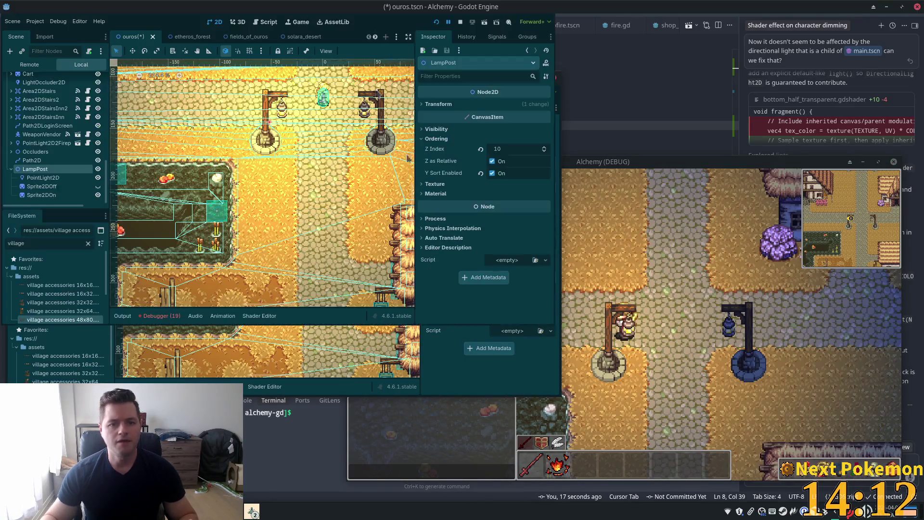
pyautogui.scroll(-2, 486, 135)
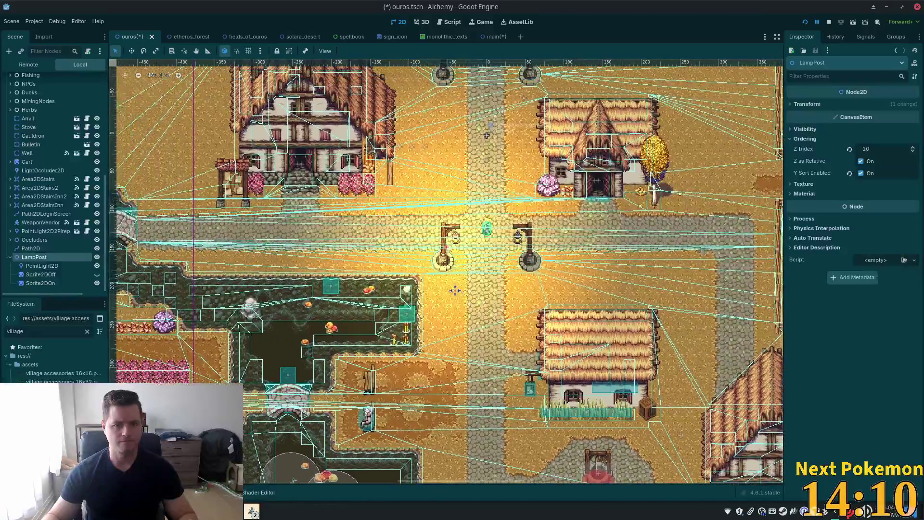
pyautogui.scroll(5, 474, 253)
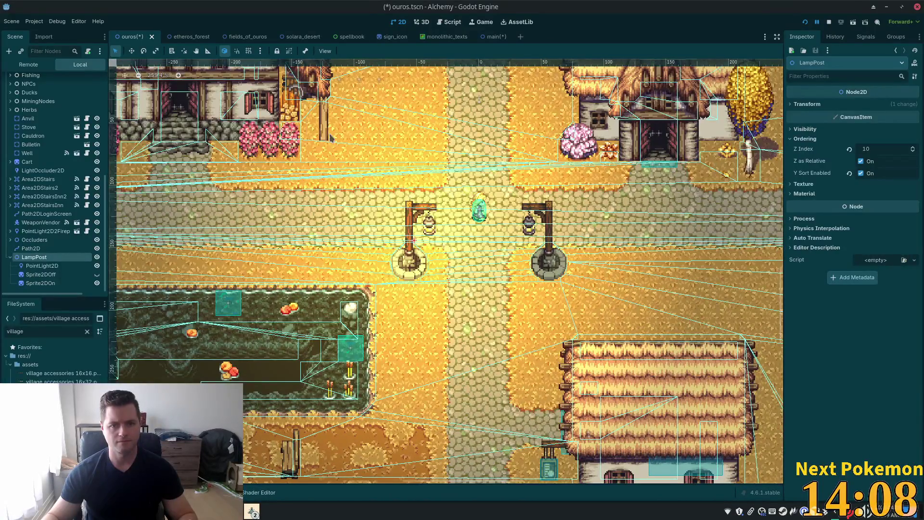
pyautogui.click(497, 37)
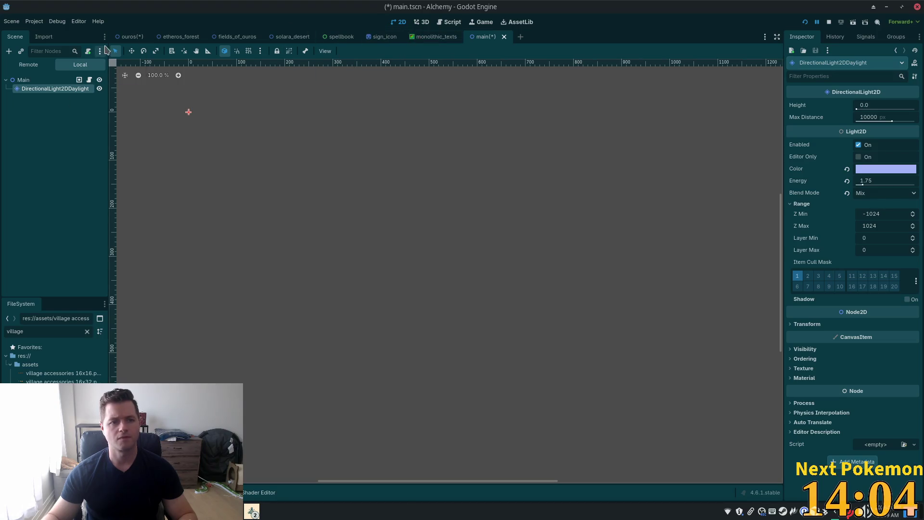
pyautogui.click(129, 37)
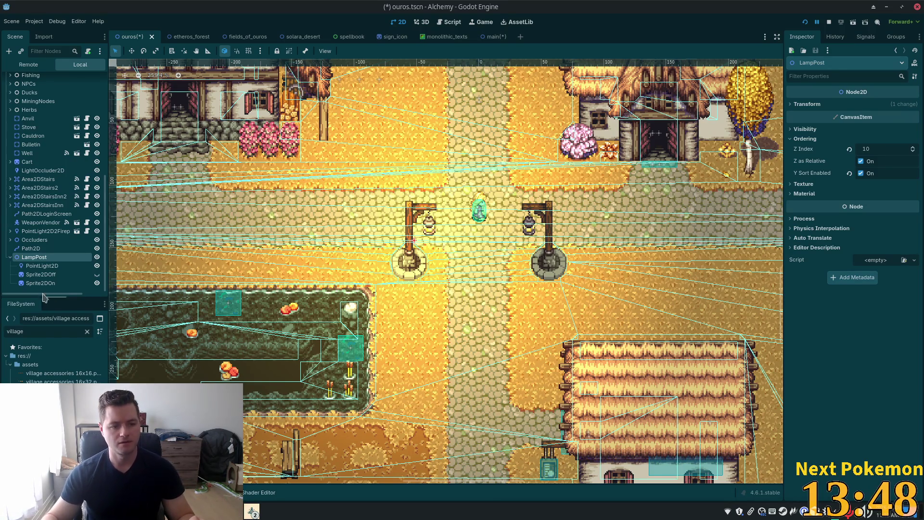
pyautogui.click(42, 265)
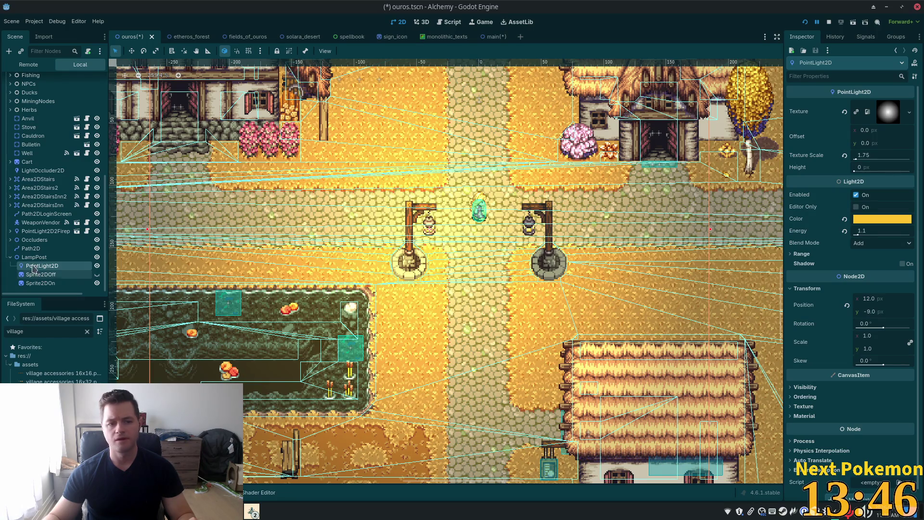
pyautogui.click(36, 259)
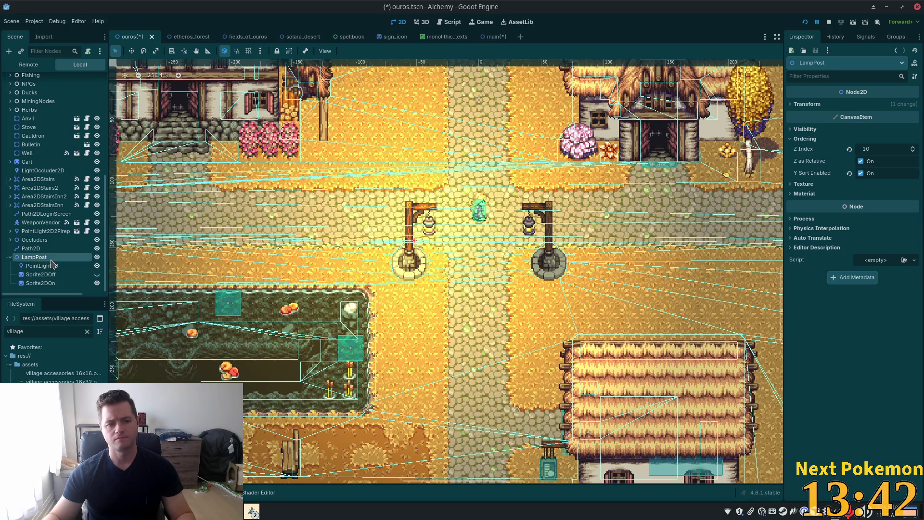
pyautogui.hotkey('ctrl', 'a')
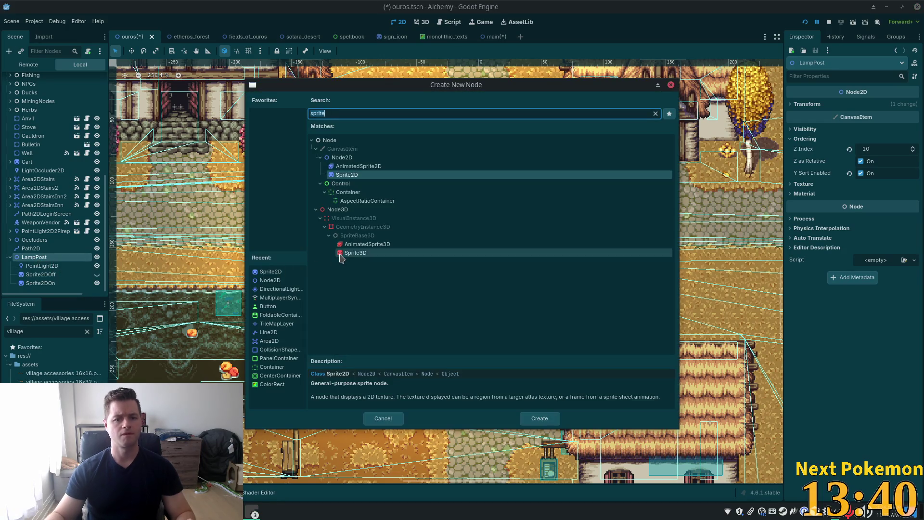
# Change LampPost's node type to StaticBody2D.
pyautogui.click(383, 418)
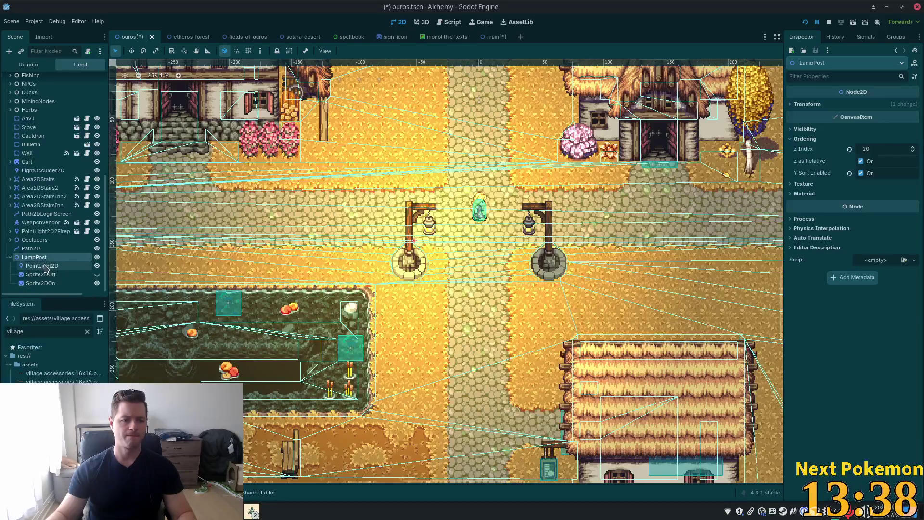
pyautogui.rightClick(22, 258)
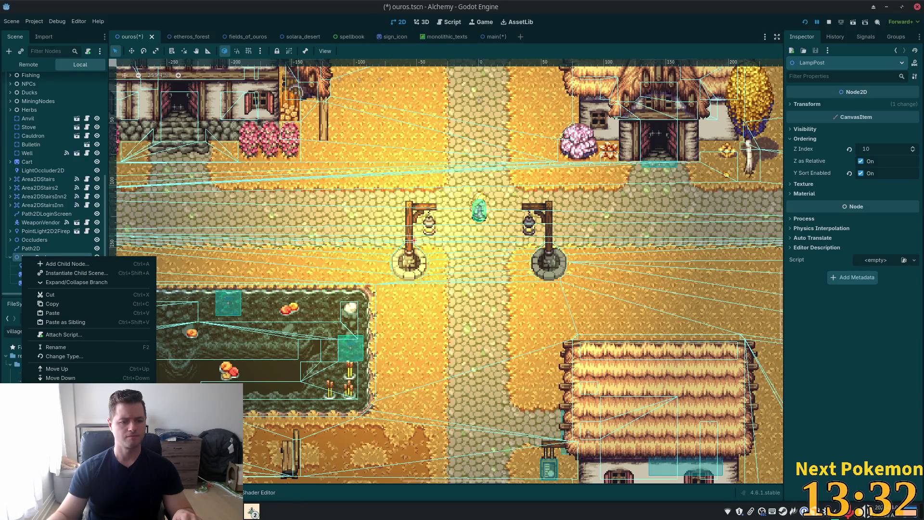
pyautogui.click(72, 357)
pyautogui.write('stat')
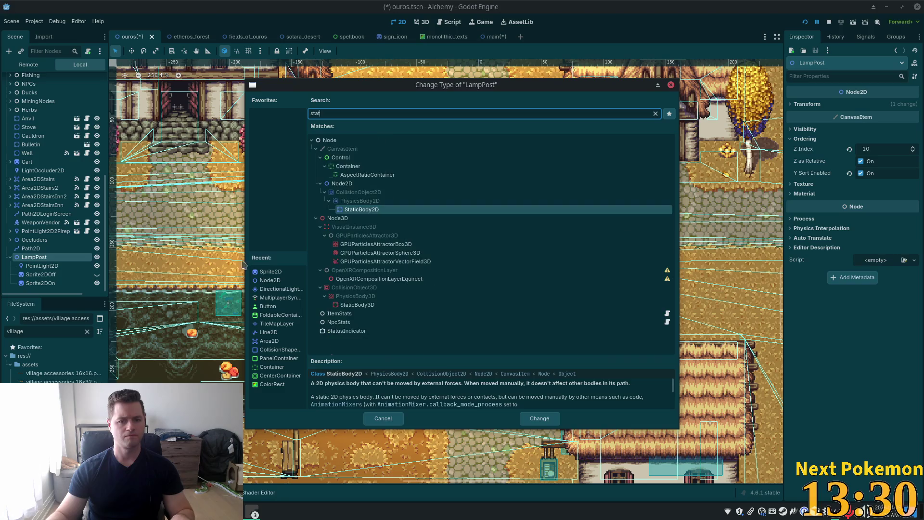
pyautogui.press('Return')
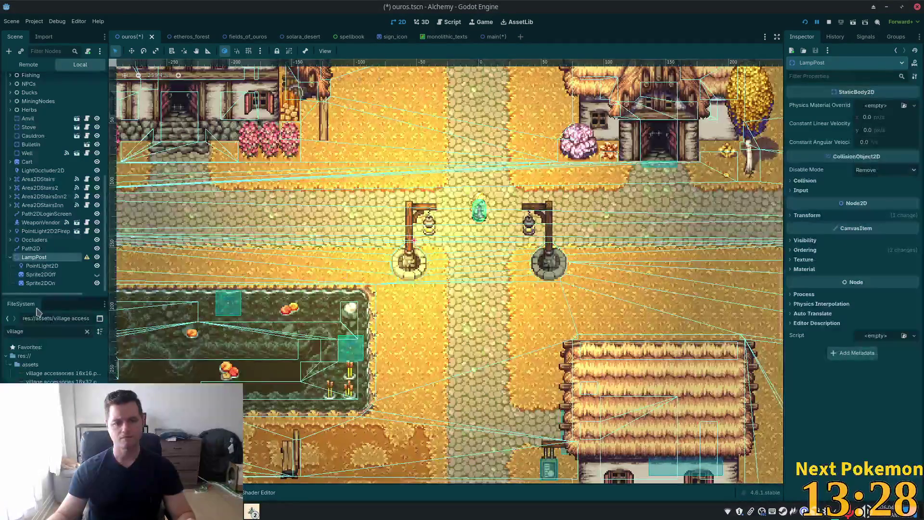
# Add a CollisionShape2D child to LampPost via a 'collision' search.
pyautogui.hotkey('ctrl', 'a')
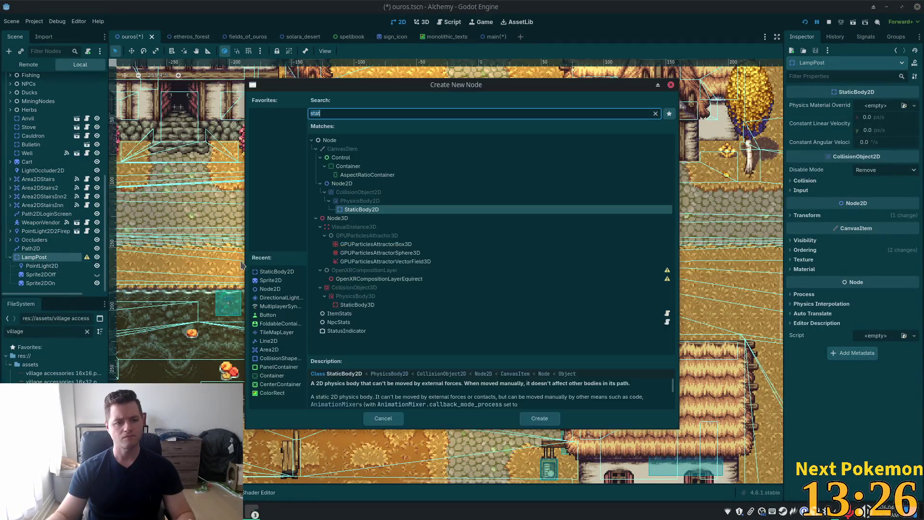
pyautogui.write('collision')
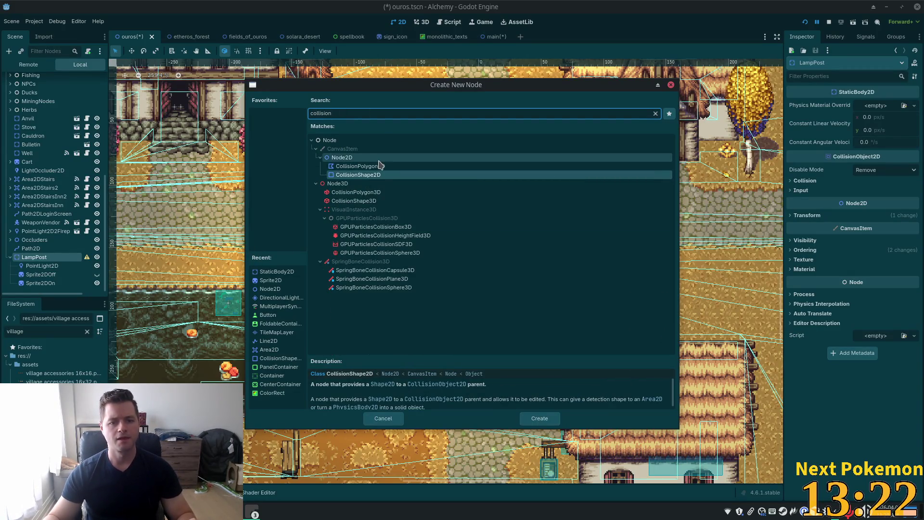
pyautogui.doubleClick(359, 174)
# Zoom to the lamp post and look through the CollisionShape2D's Shape types without picking one.
pyautogui.scroll(3, 426, 275)
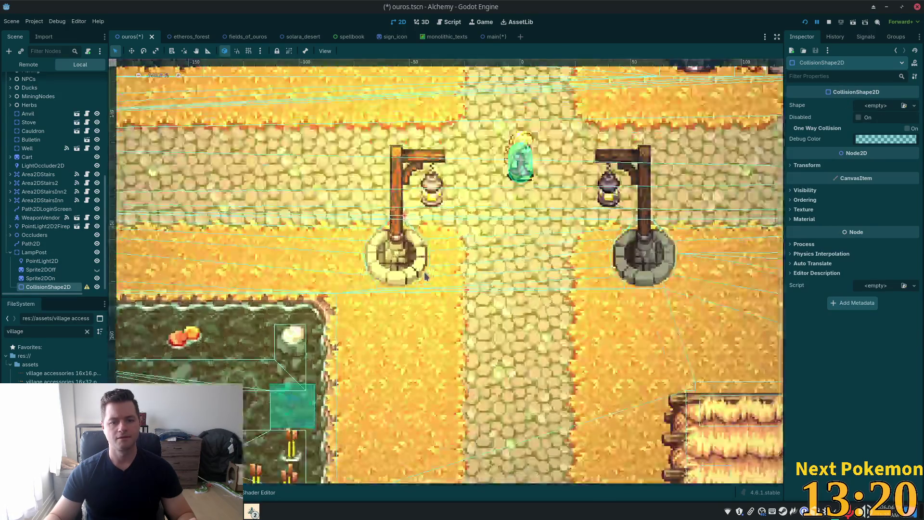
pyautogui.scroll(5, 430, 269)
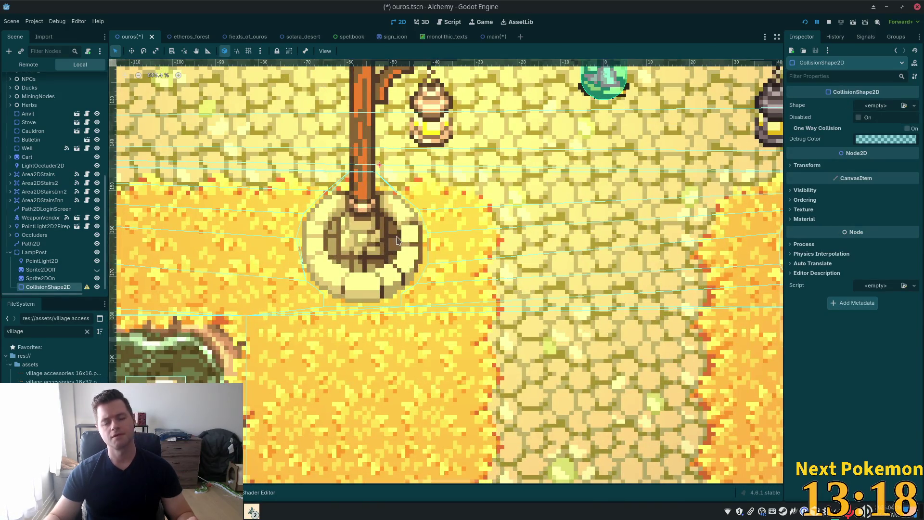
pyautogui.scroll(-5, 567, 382)
pyautogui.scroll(-2, 568, 382)
pyautogui.scroll(1, 568, 382)
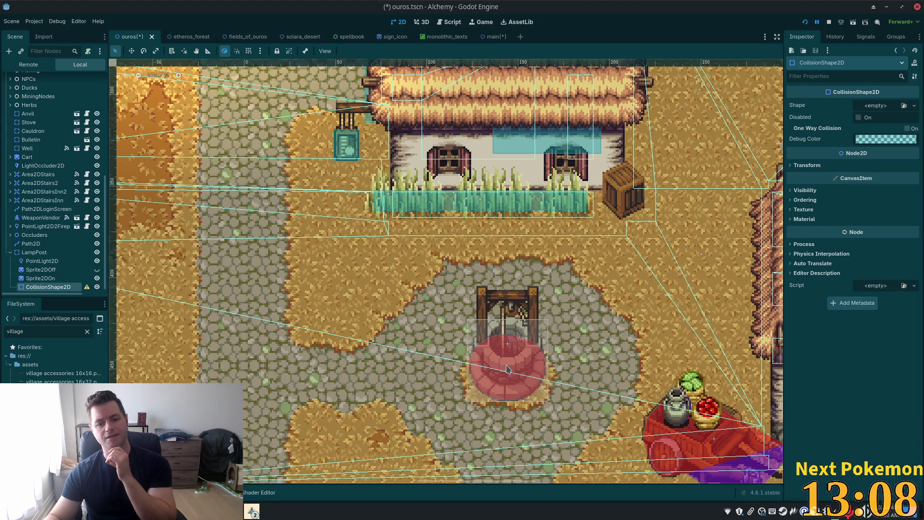
pyautogui.scroll(-2, 370, 262)
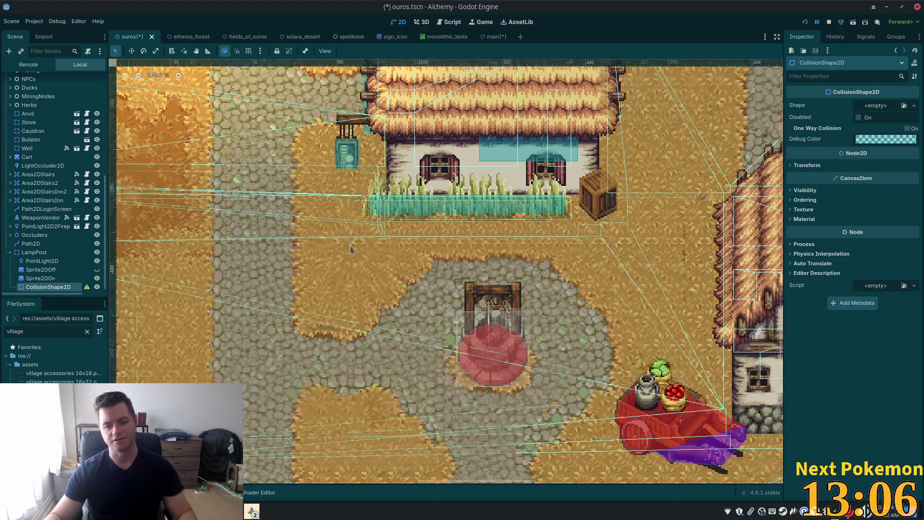
pyautogui.scroll(-2, 370, 262)
pyautogui.scroll(5, 385, 257)
pyautogui.hscroll(-5, 385, 258)
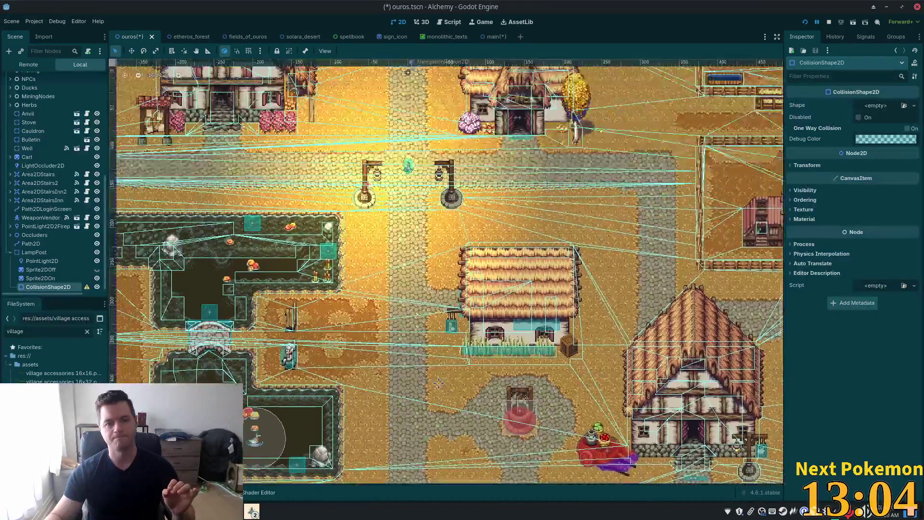
pyautogui.scroll(5, 406, 254)
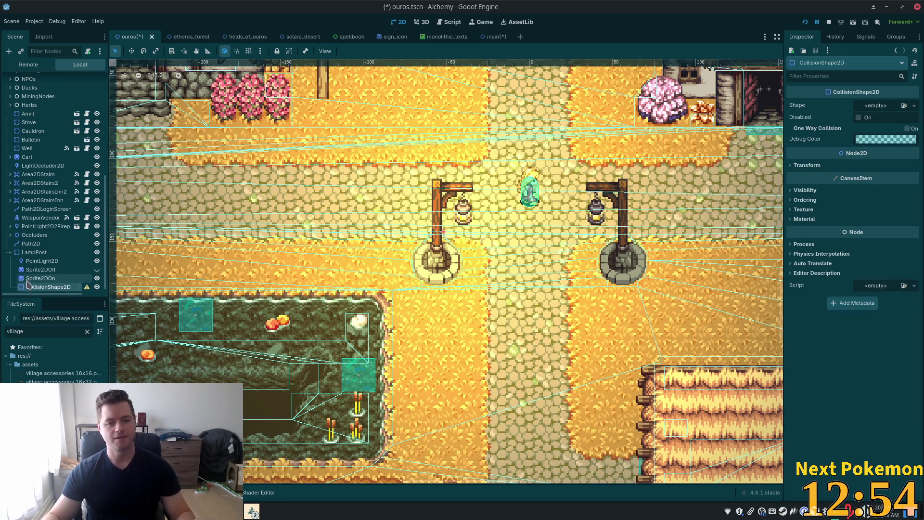
pyautogui.press('Up')
pyautogui.press('Down')
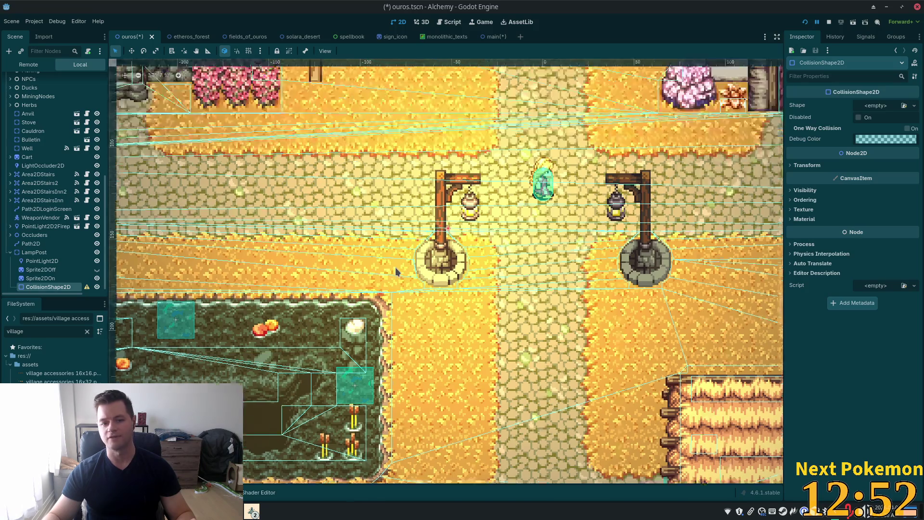
pyautogui.scroll(2, 392, 271)
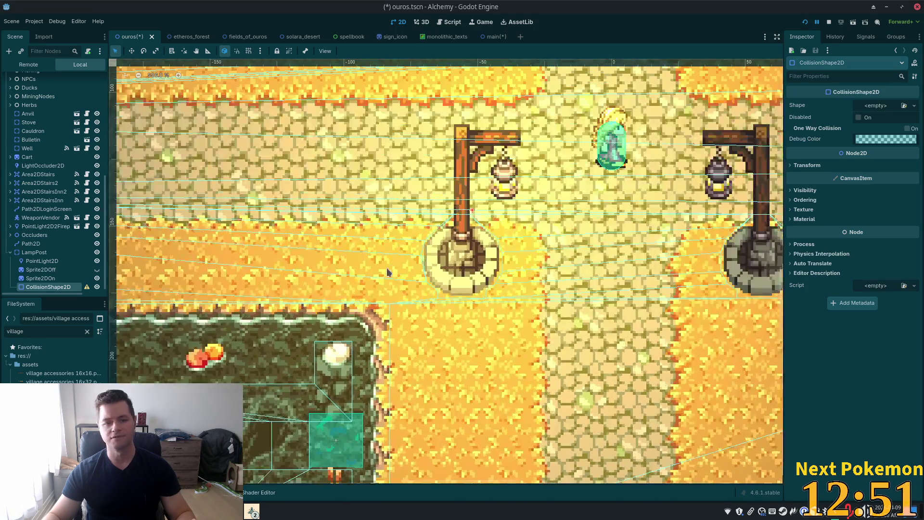
pyautogui.click(886, 107)
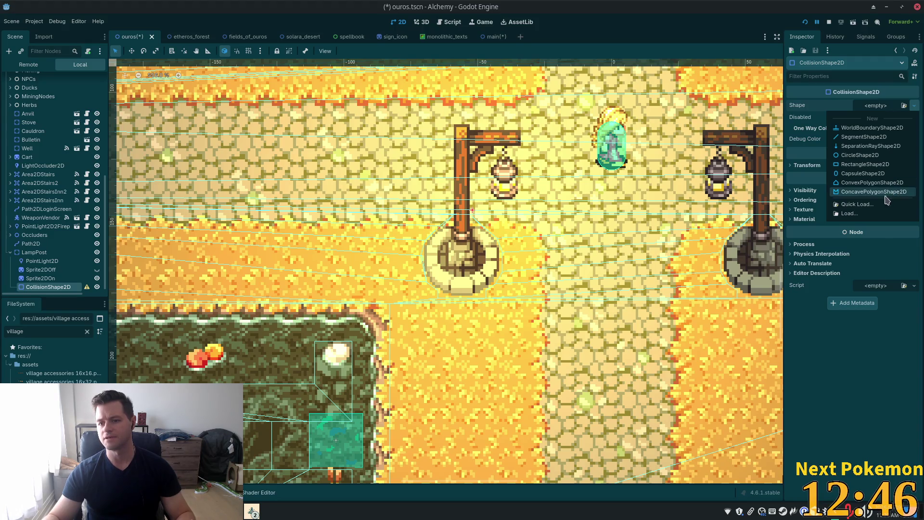
pyautogui.click(34, 285)
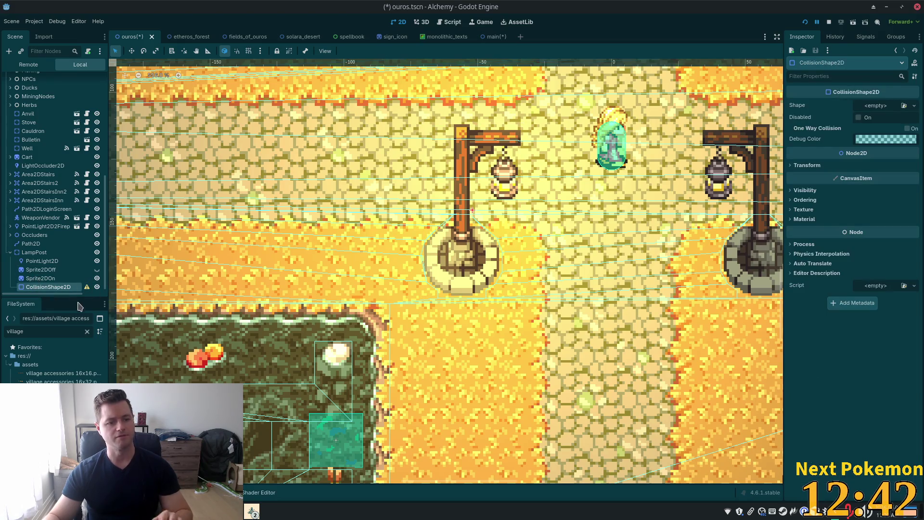
# Delete the CollisionShape2D node and reselect LampPost.
pyautogui.press('Delete')
pyautogui.press('Return')
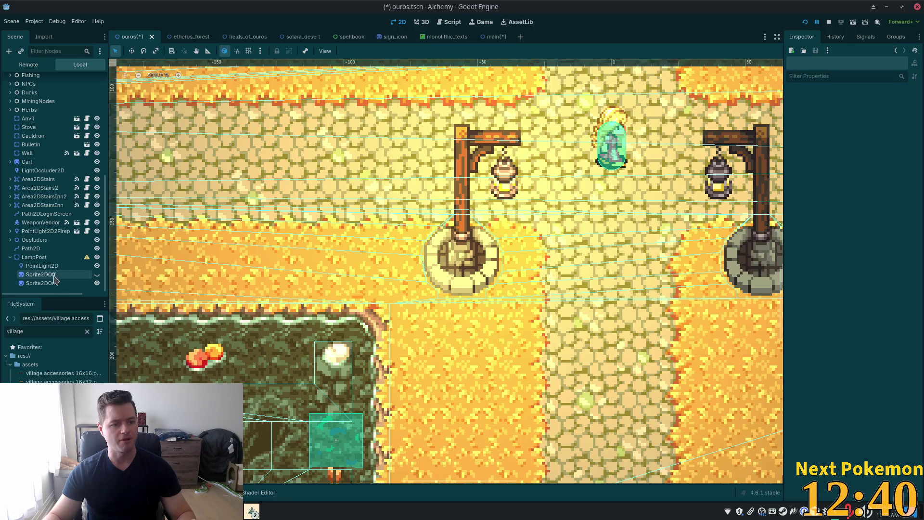
pyautogui.click(47, 257)
pyautogui.rightClick(48, 260)
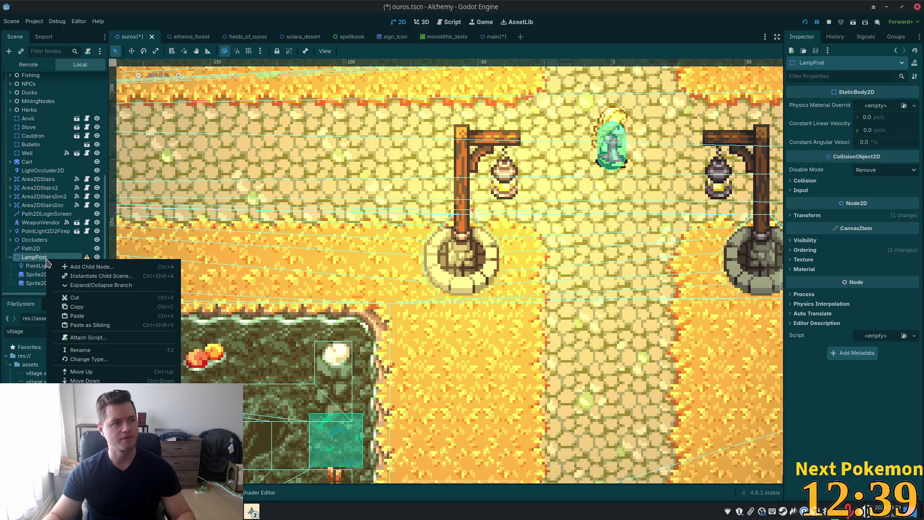
# Add a CollisionPolygon2D child under LampPost, restoring it with undo after an accidental delete.
pyautogui.click(140, 267)
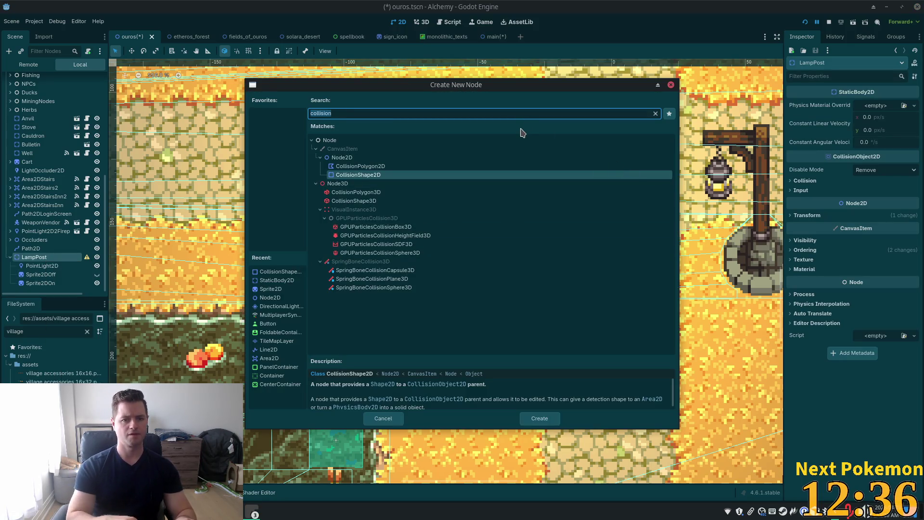
pyautogui.doubleClick(385, 167)
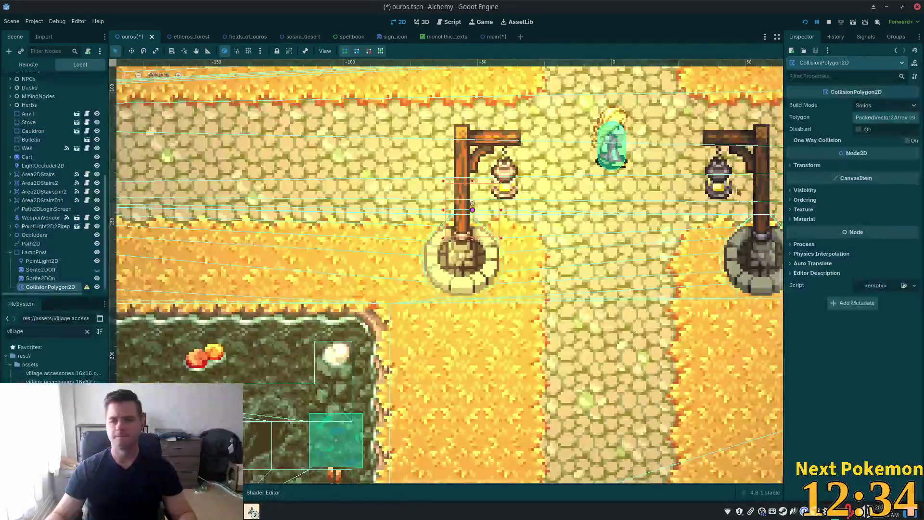
pyautogui.scroll(3, 458, 231)
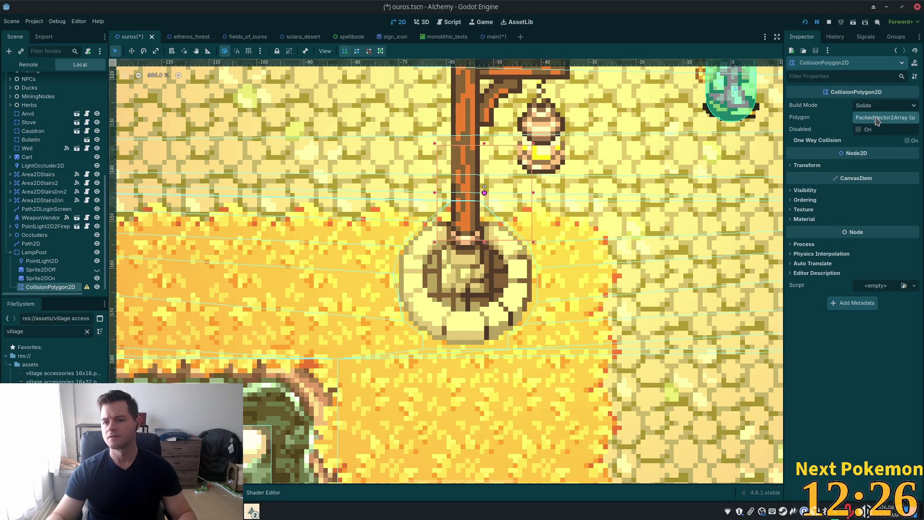
pyautogui.click(484, 340)
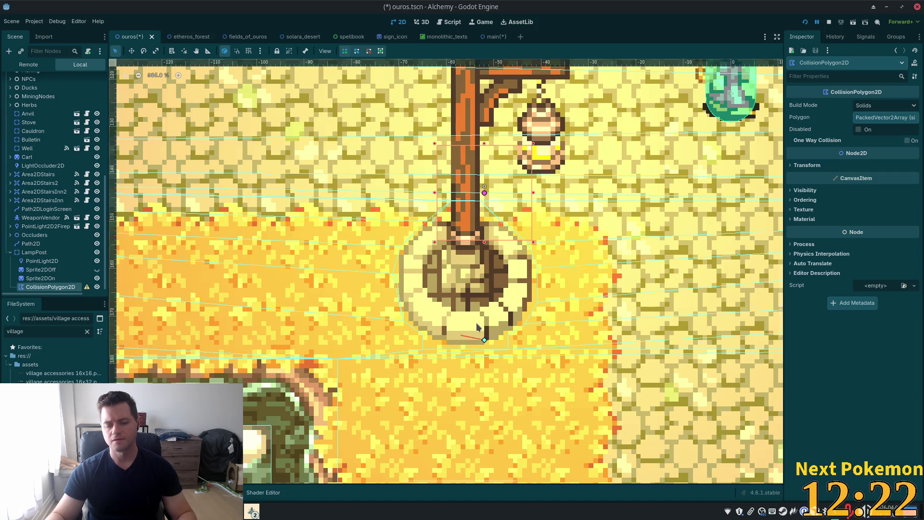
pyautogui.press('Delete')
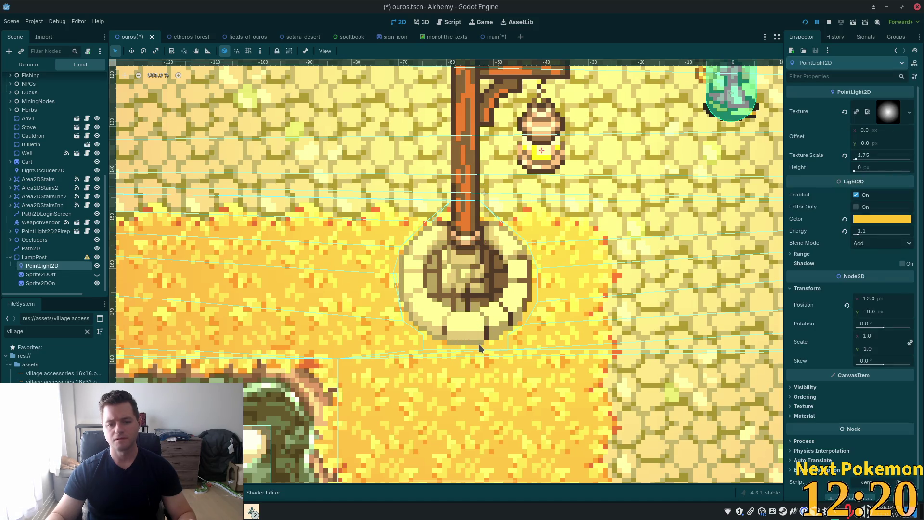
pyautogui.click(34, 257)
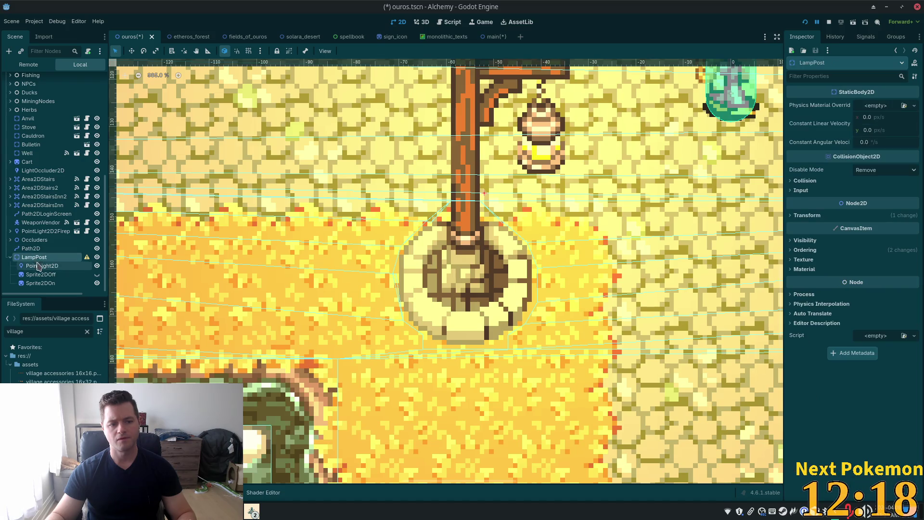
pyautogui.hotkey('ctrl', 'z')
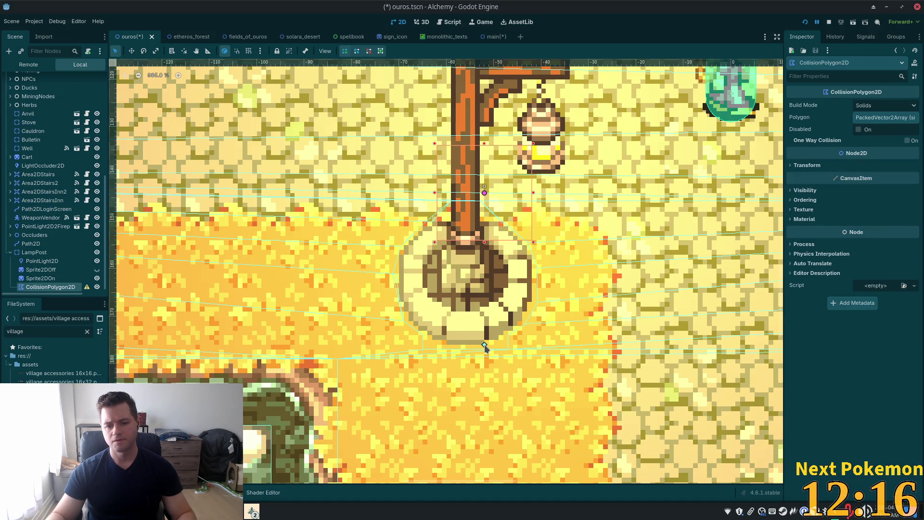
# Outline the lamp post's stone base with a closed collision polygon, nudge one vertex outward, and save.
pyautogui.click(447, 345)
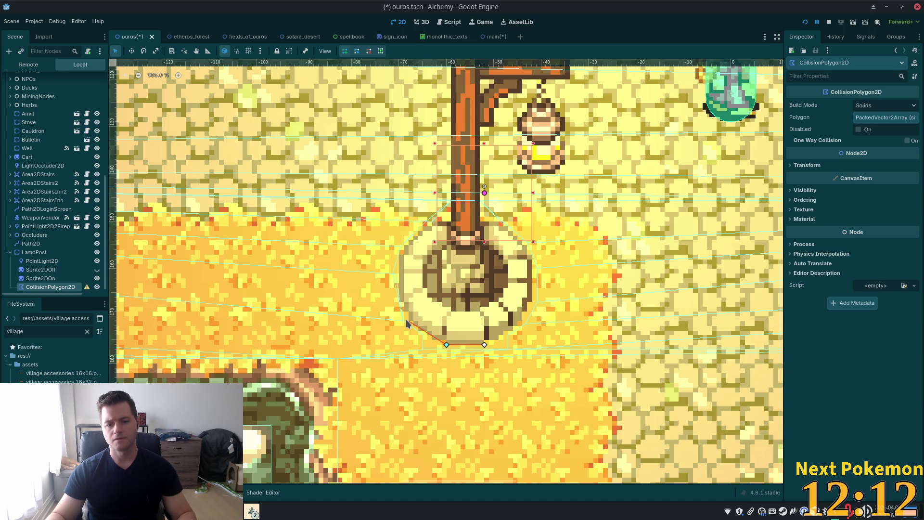
pyautogui.click(400, 255)
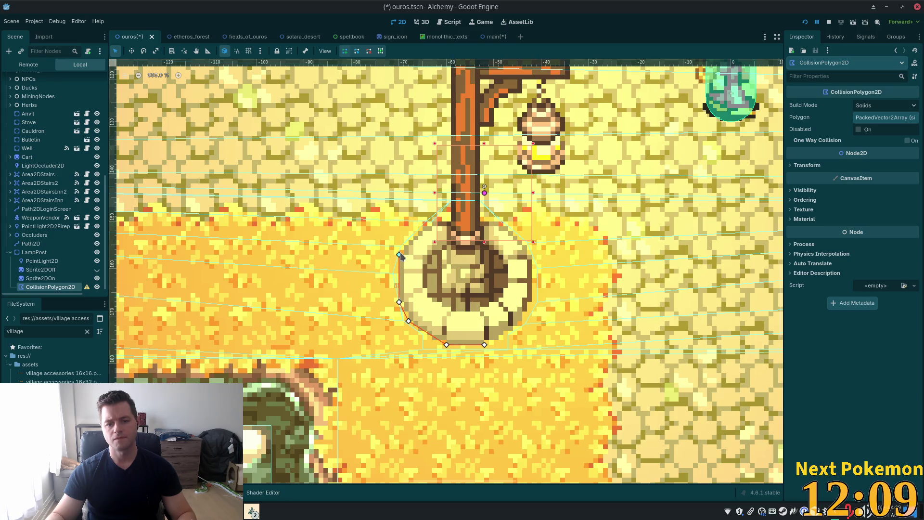
pyautogui.click(432, 222)
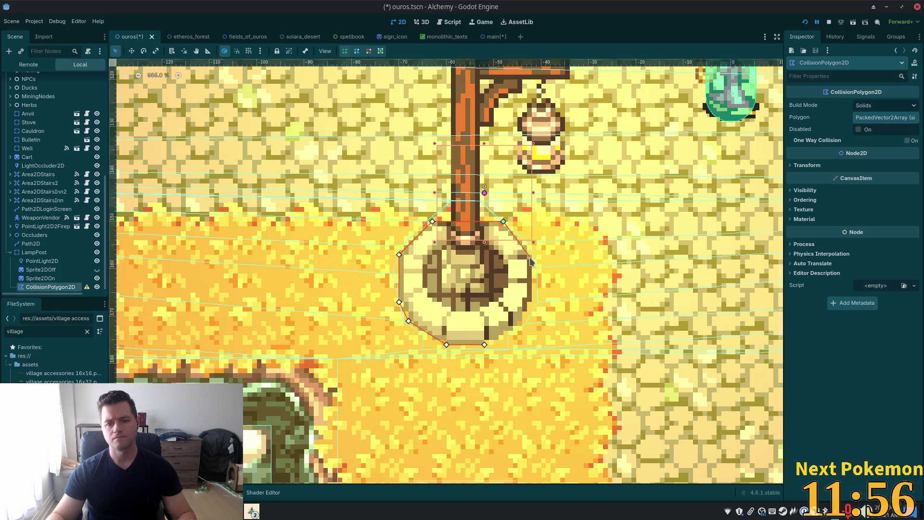
pyautogui.click(531, 259)
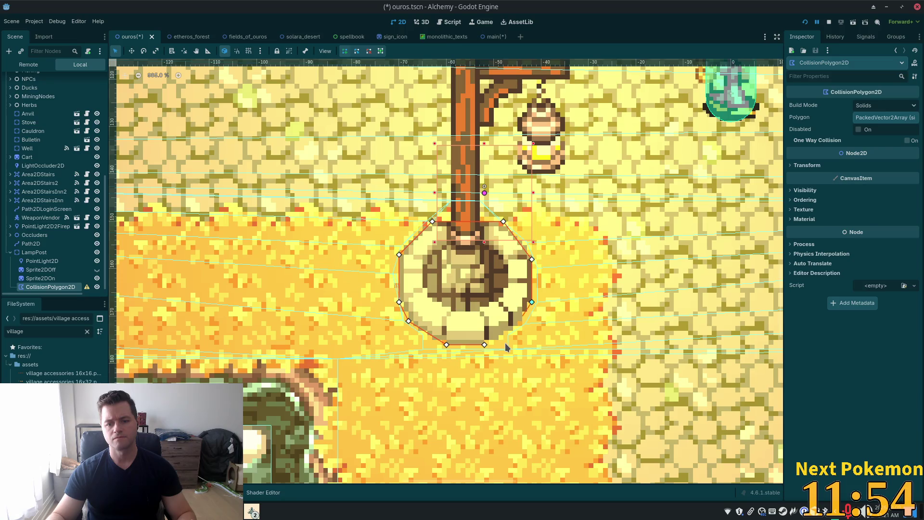
pyautogui.click(483, 344)
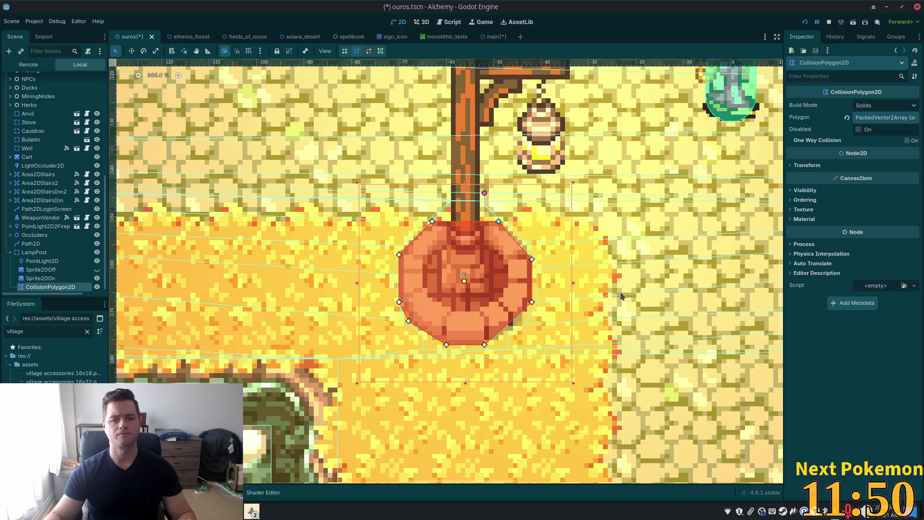
pyautogui.scroll(-3, 566, 354)
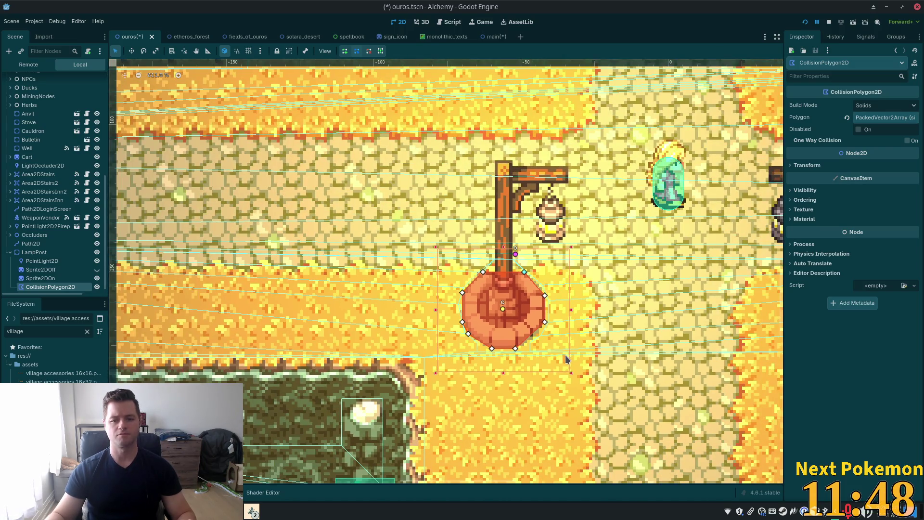
pyautogui.scroll(4, 543, 355)
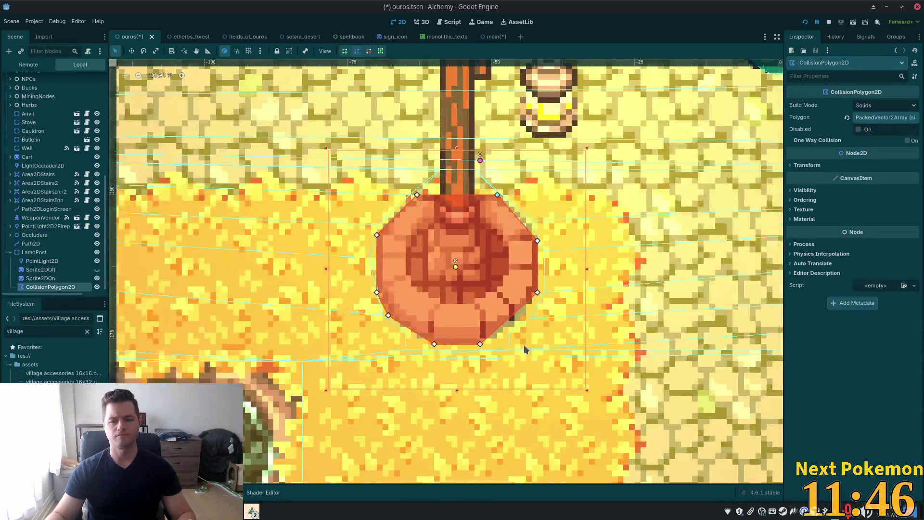
pyautogui.scroll(1, 531, 351)
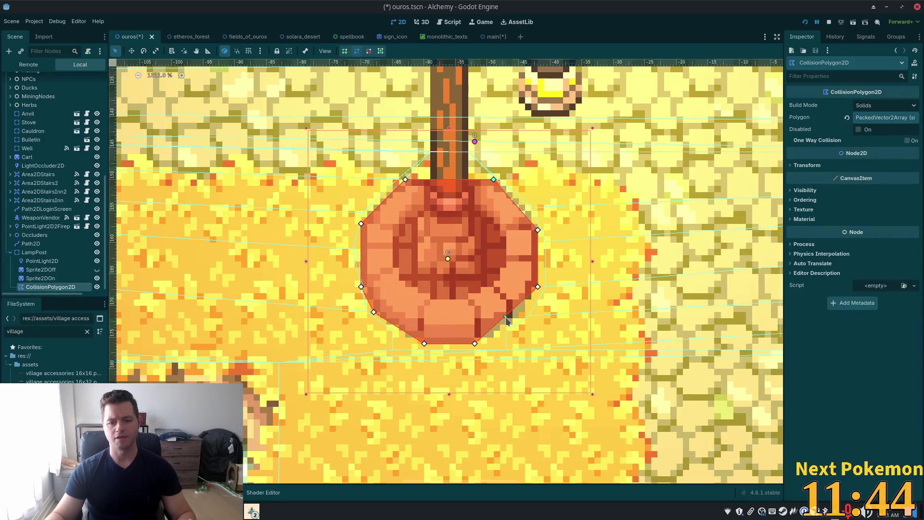
pyautogui.moveTo(507, 318); pyautogui.dragTo(513, 318)
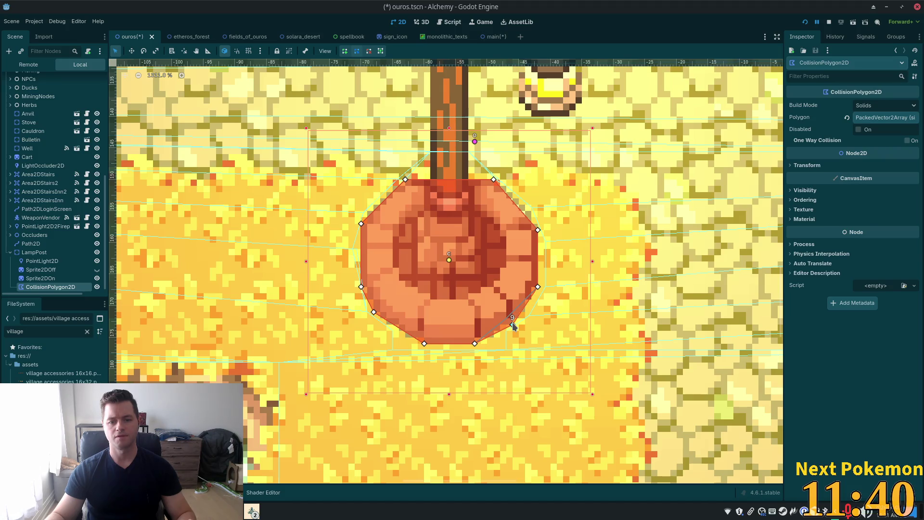
pyautogui.hotkey('ctrl', 's')
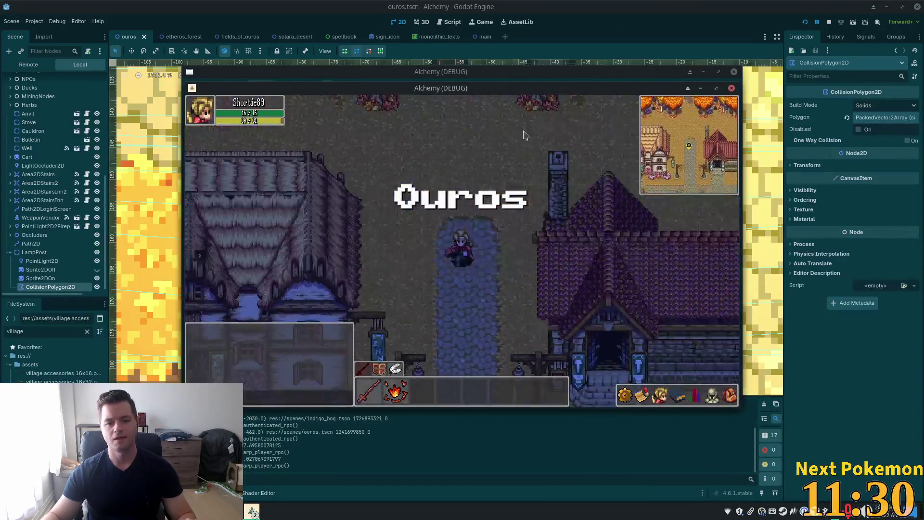
# Walk the player with WASD into and around the lamp post to test its collision, then select LampPost.
pyautogui.press('s')
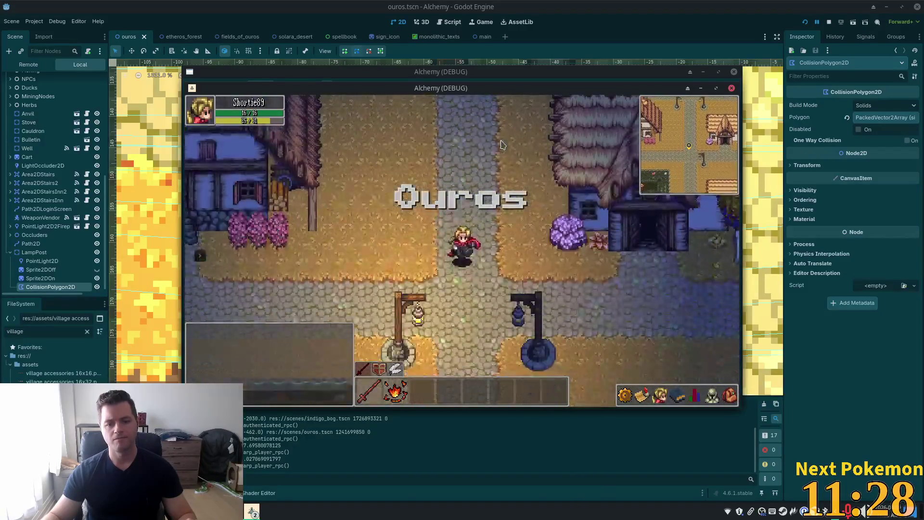
pyautogui.press('a')
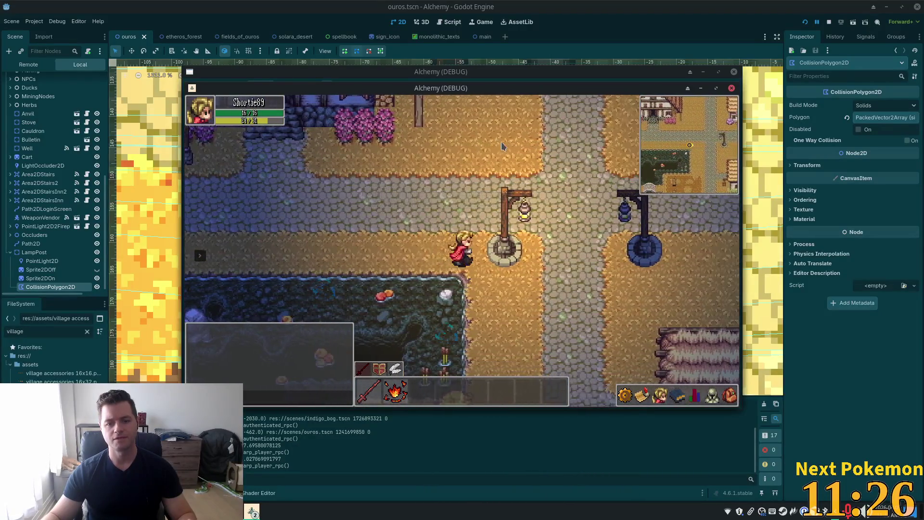
pyautogui.press('d')
pyautogui.press('s')
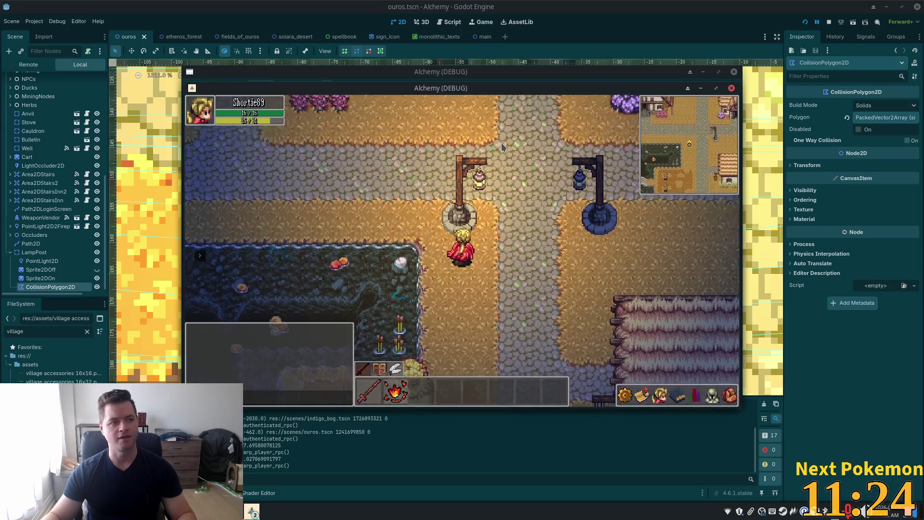
pyautogui.press('w')
pyautogui.press('a')
pyautogui.press('d')
pyautogui.press('a')
pyautogui.press('s')
pyautogui.press('d')
pyautogui.press('a')
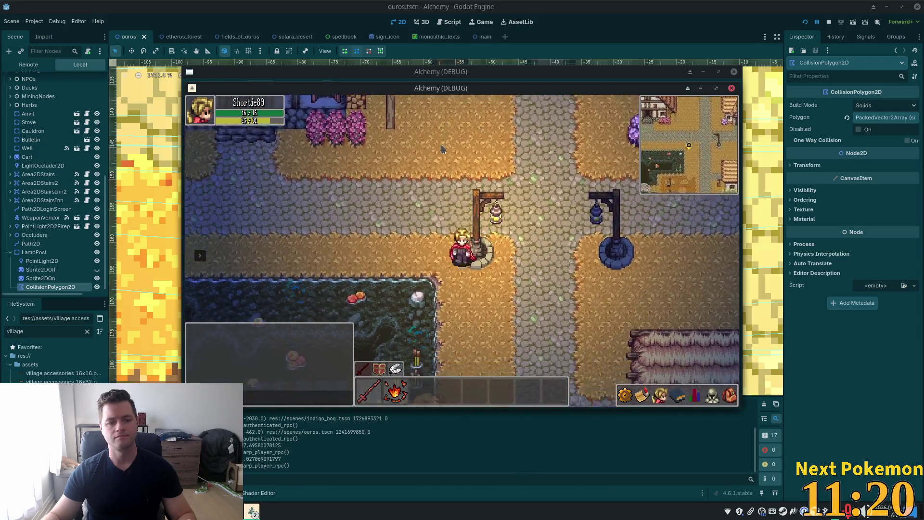
pyautogui.click(48, 252)
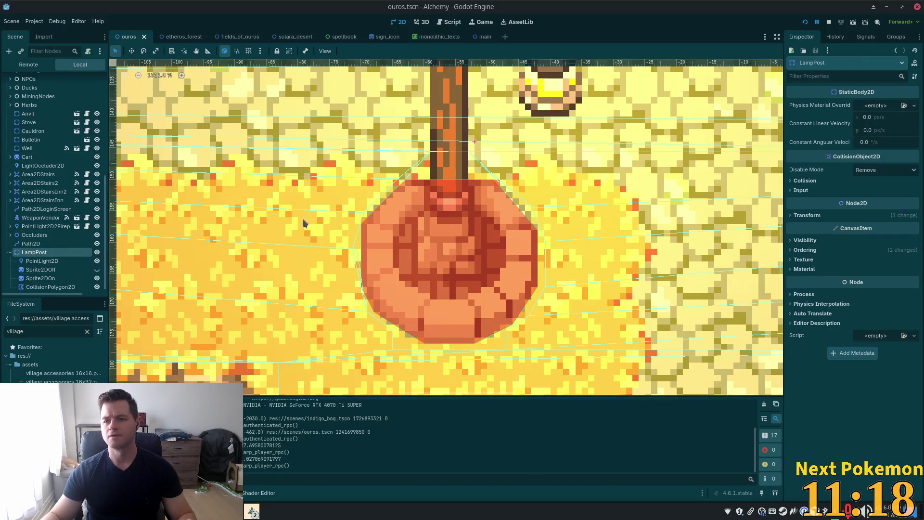
# Enable collision layer 3 and mask 3 on the LampPost body in the Inspector.
pyautogui.click(48, 287)
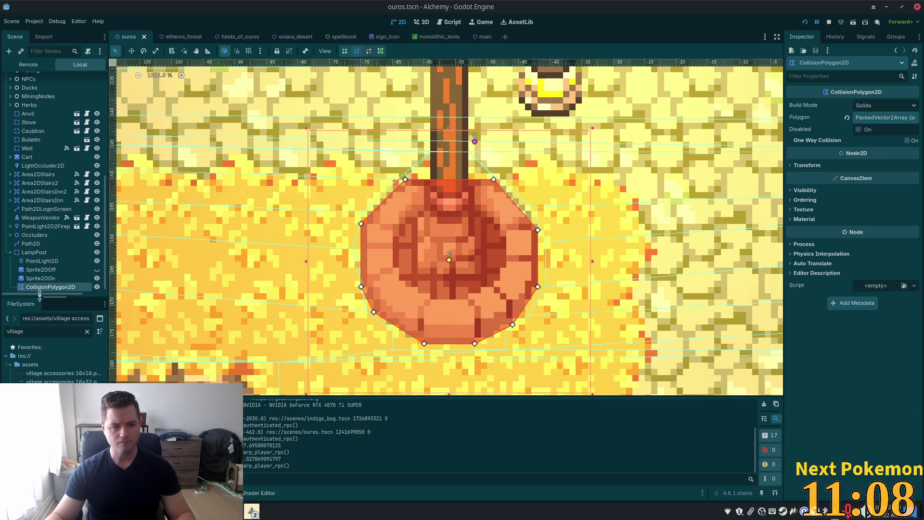
pyautogui.click(33, 252)
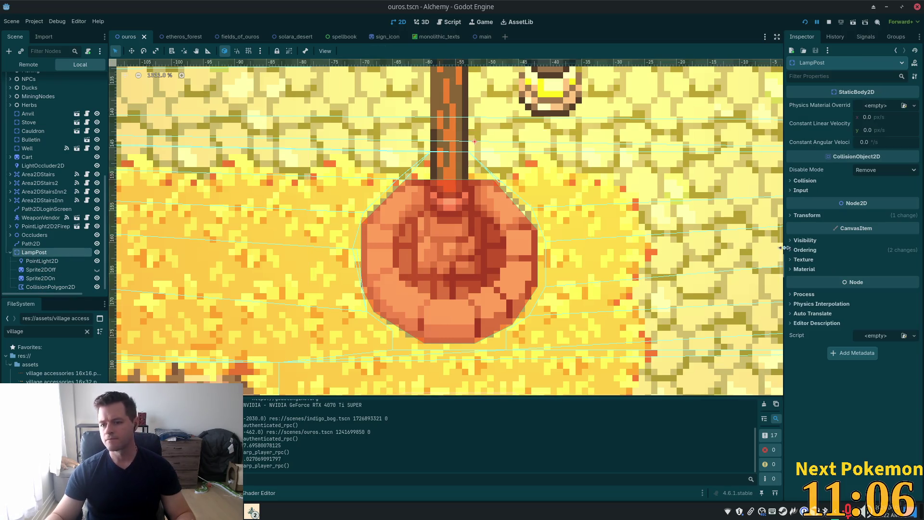
pyautogui.click(803, 182)
pyautogui.click(818, 204)
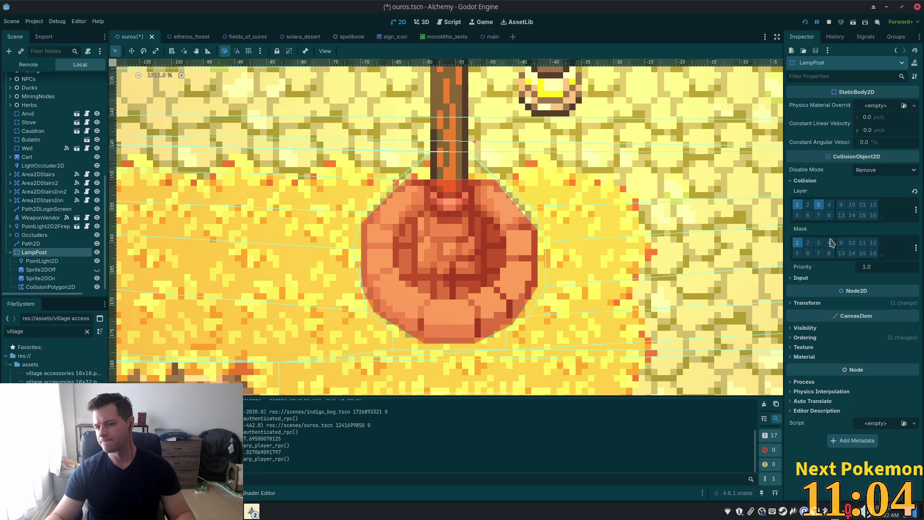
pyautogui.click(821, 243)
# Run the game with F5 and walk the player south into the first lamp post.
pyautogui.press('F5')
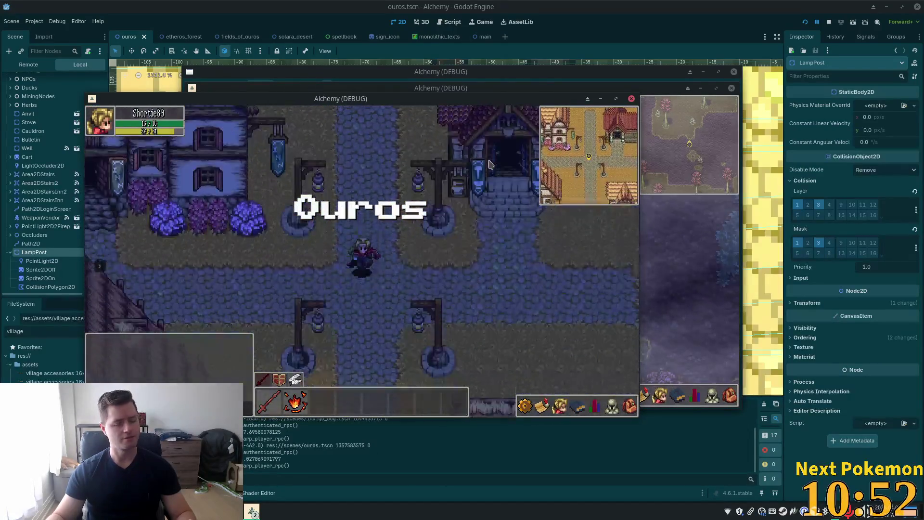
pyautogui.press('s')
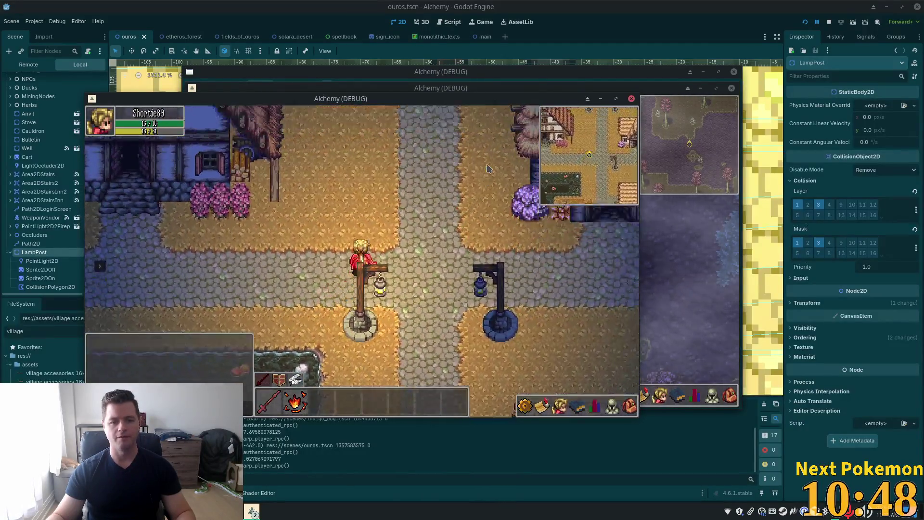
pyautogui.press('s')
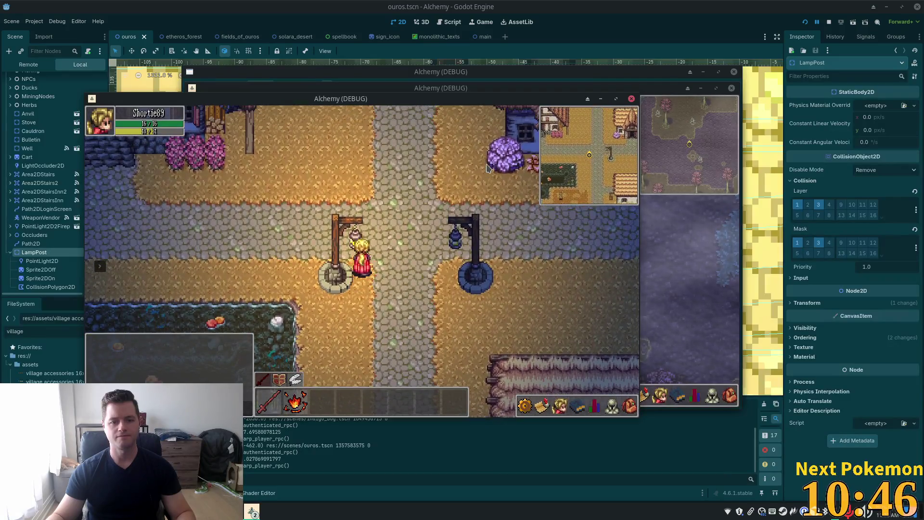
pyautogui.press('s')
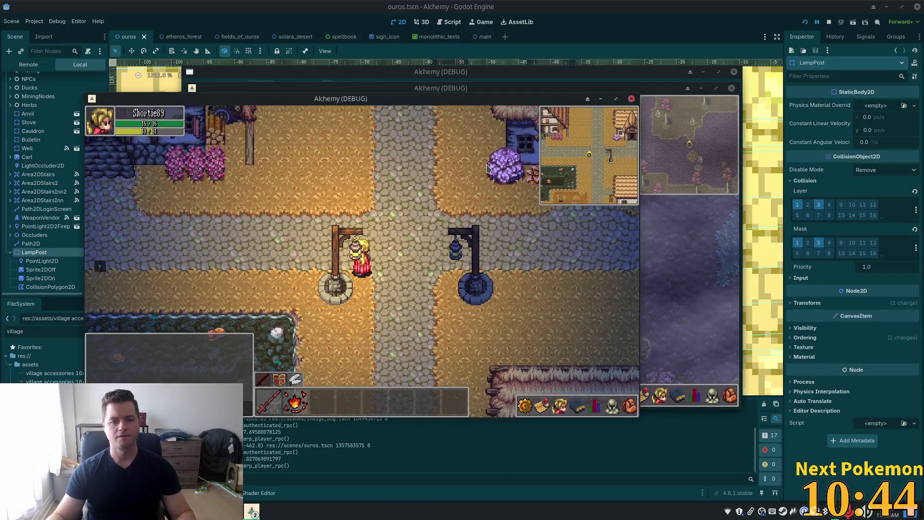
pyautogui.press('a')
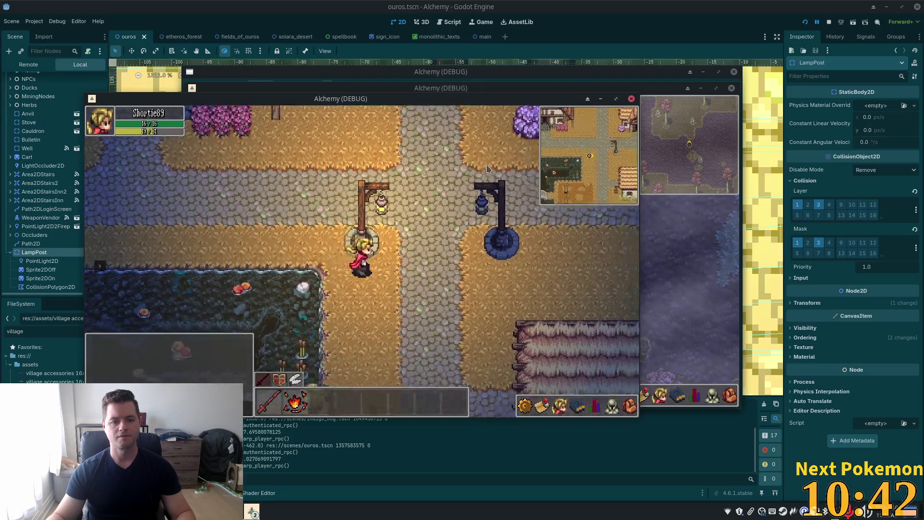
# Walk the character around and between both lampposts, then select the lamppost's node in the editor.
pyautogui.press('w')
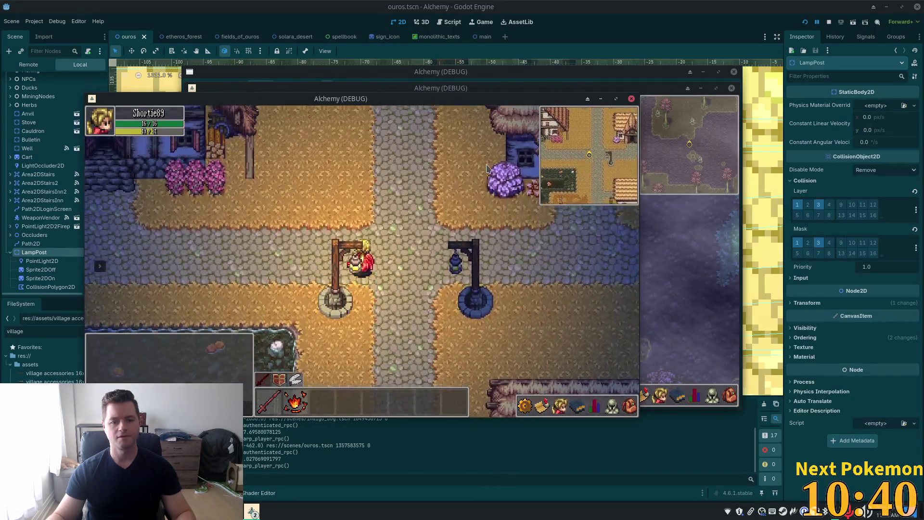
pyautogui.press('a')
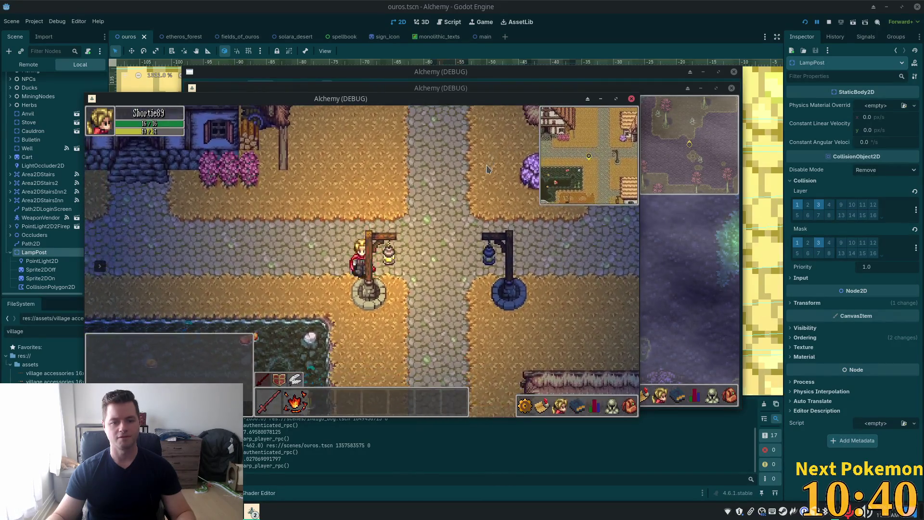
pyautogui.press('s')
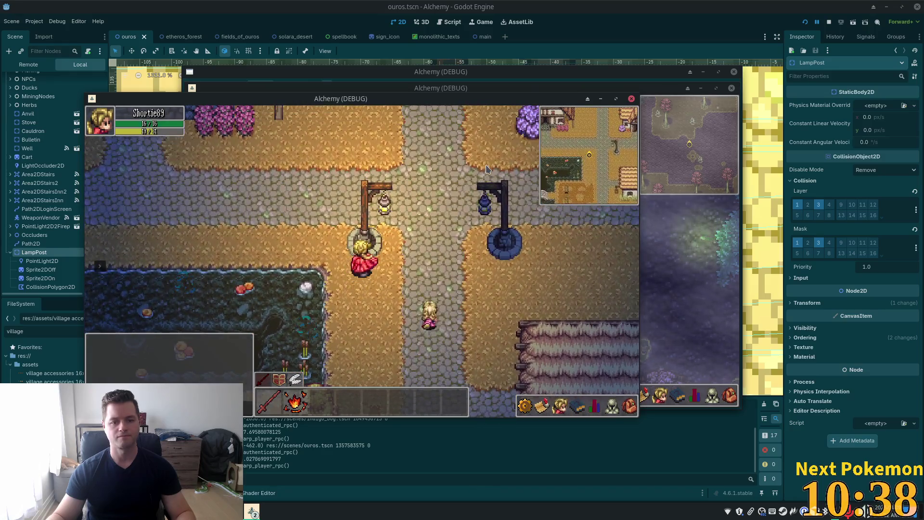
pyautogui.press('d')
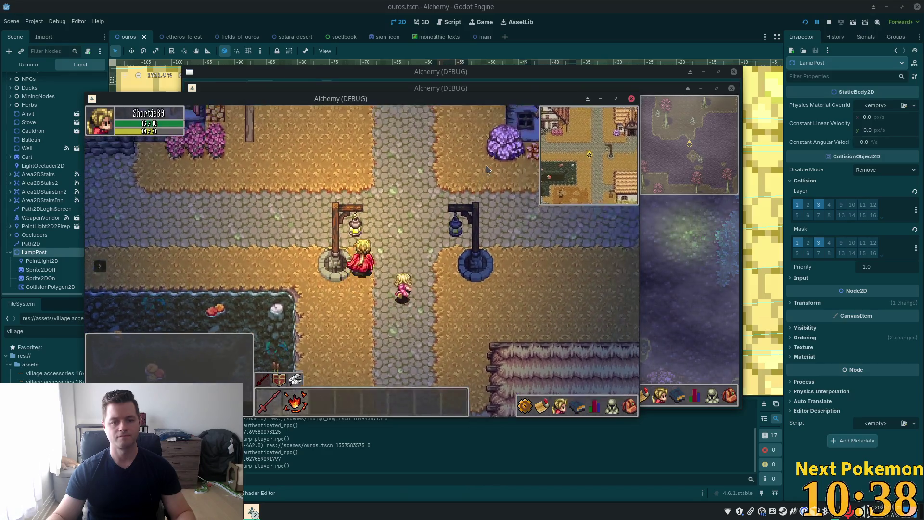
pyautogui.press('w')
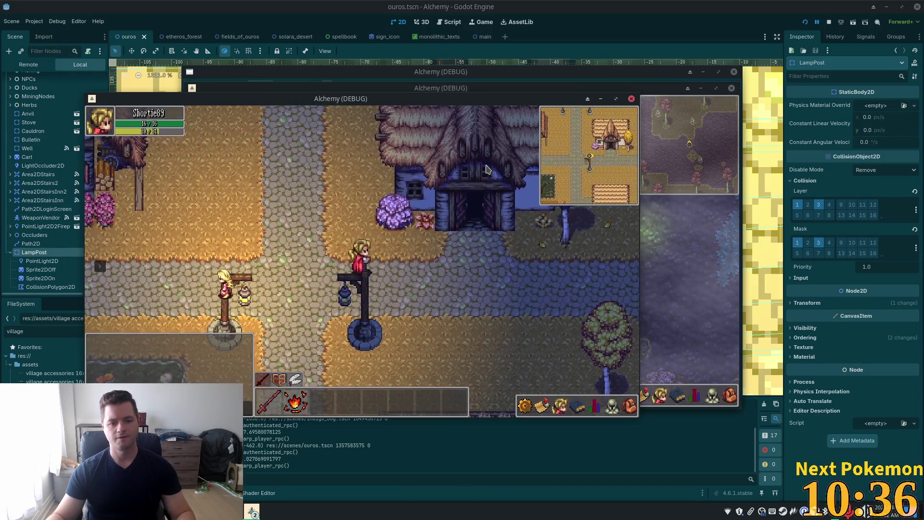
pyautogui.press('s')
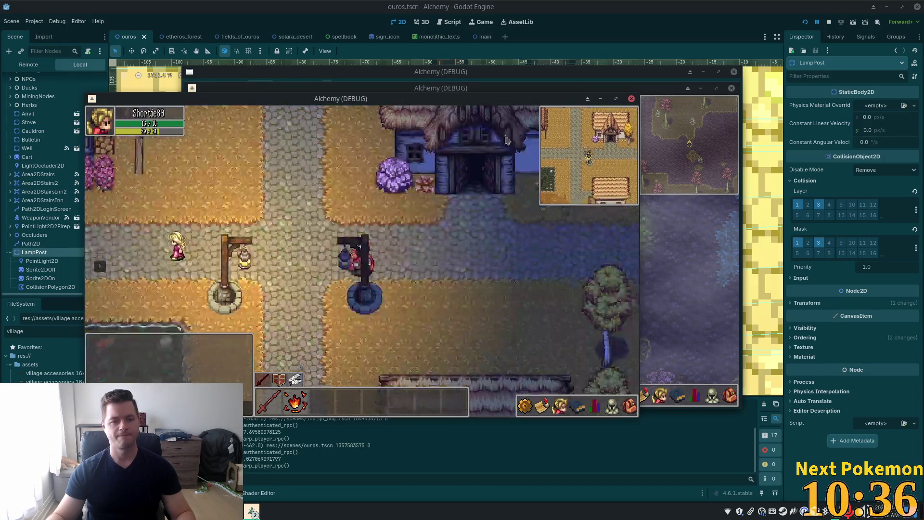
pyautogui.press('a')
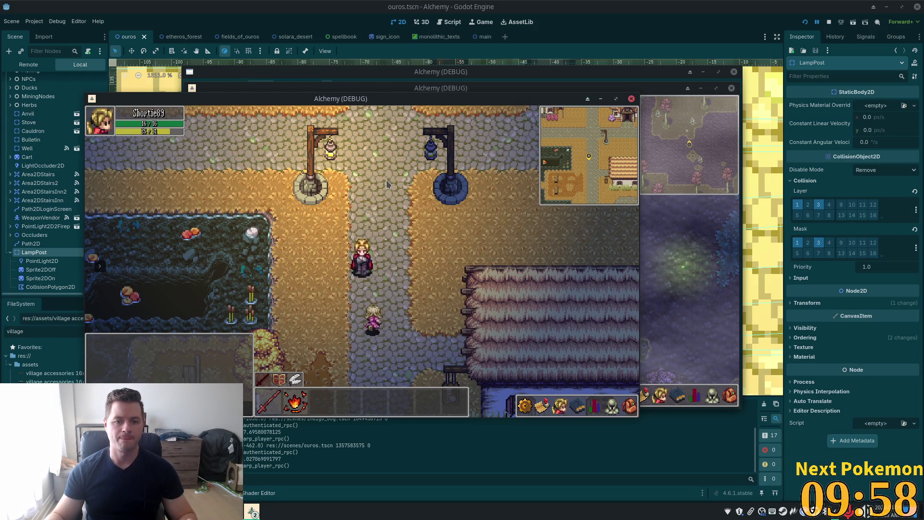
pyautogui.press('w')
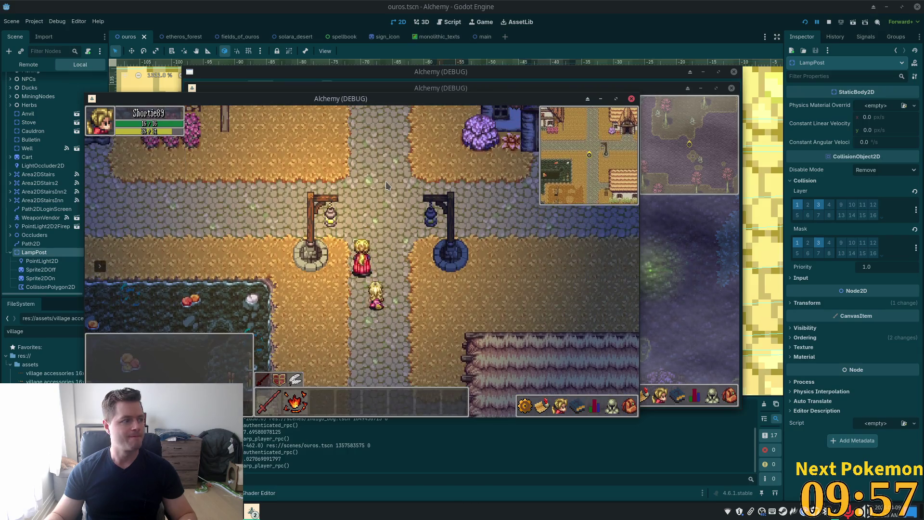
pyautogui.press('a')
pyautogui.press('w')
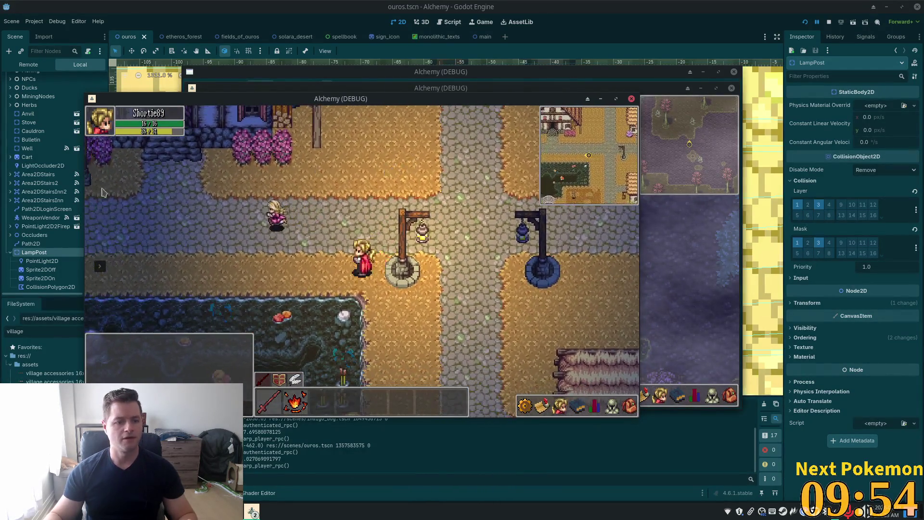
pyautogui.click(42, 260)
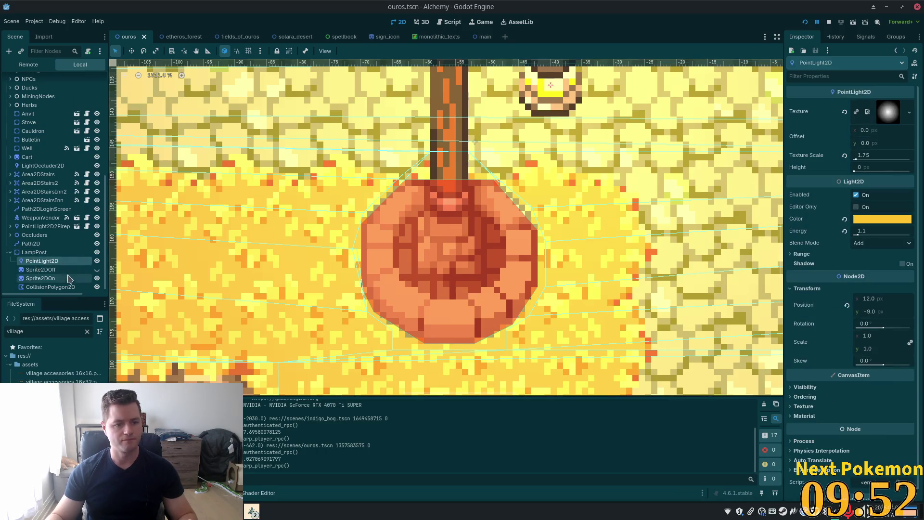
# Attach a new script named circadian_light.gd to LampPost, saved in res://utility_scenes.
pyautogui.click(53, 252)
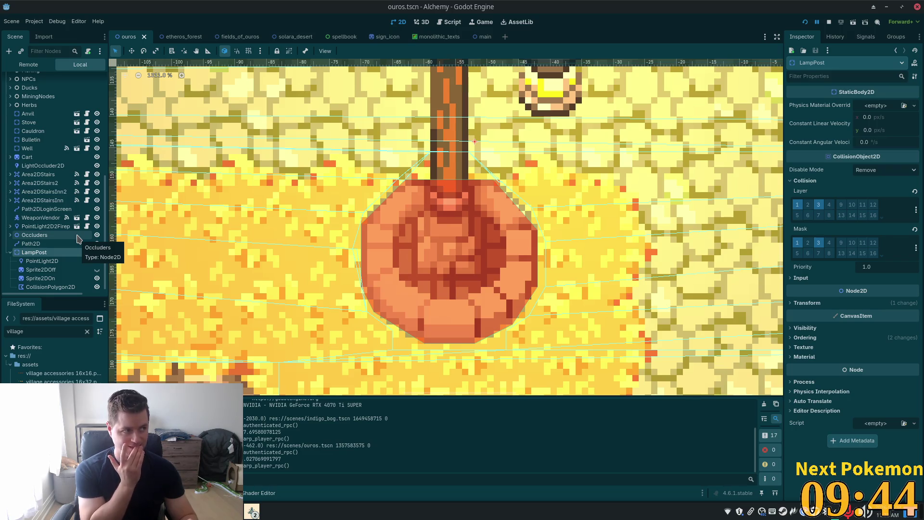
pyautogui.click(87, 51)
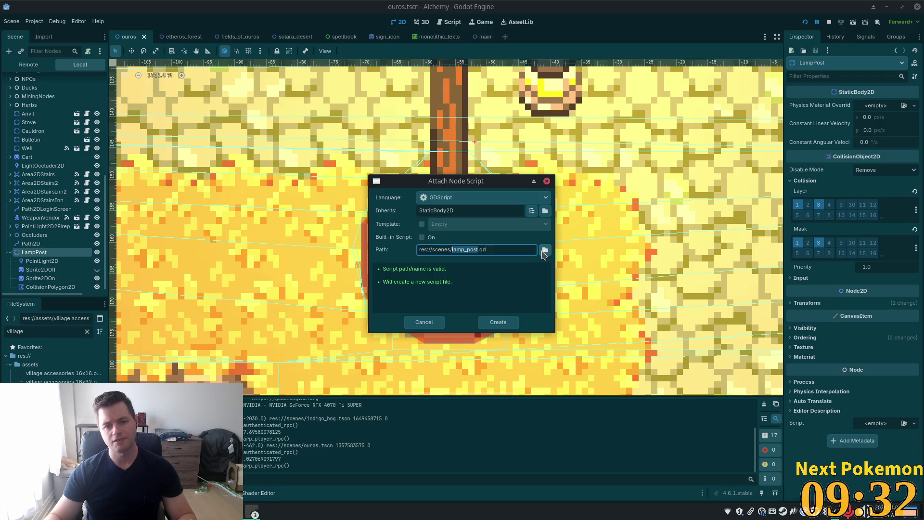
pyautogui.click(544, 250)
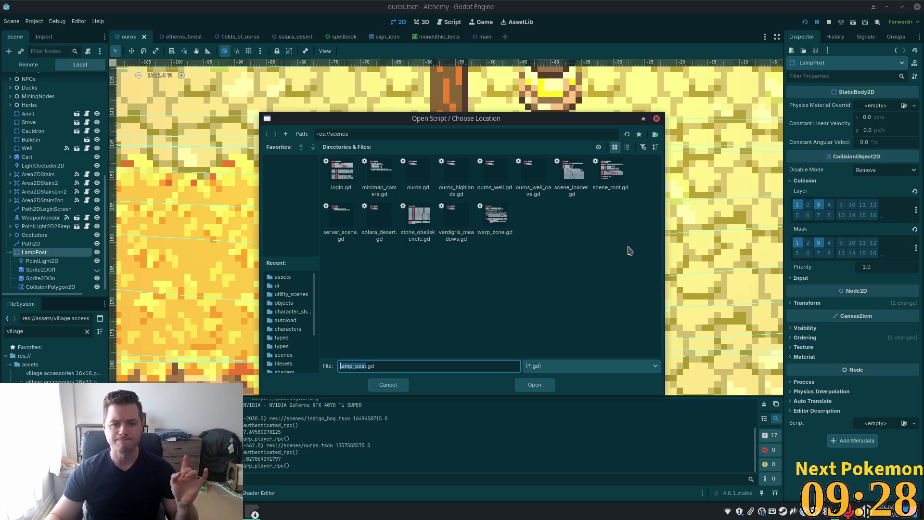
pyautogui.click(285, 134)
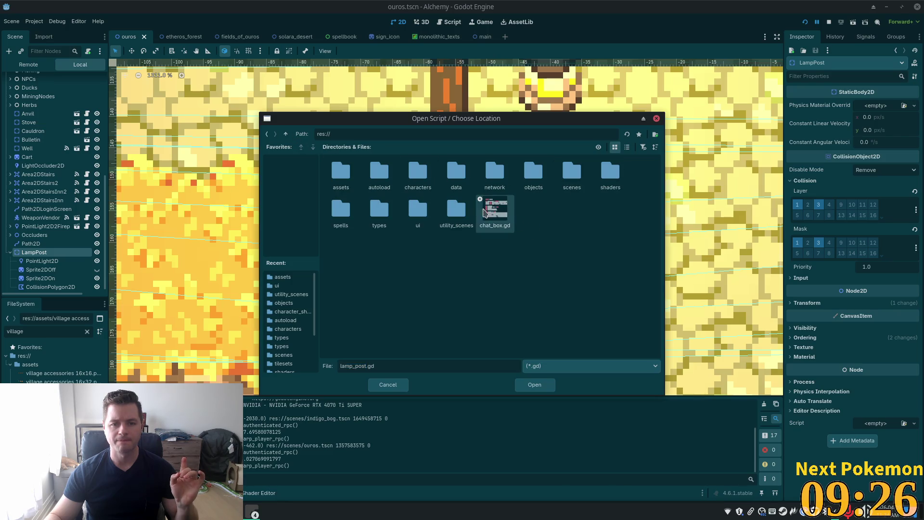
pyautogui.doubleClick(457, 214)
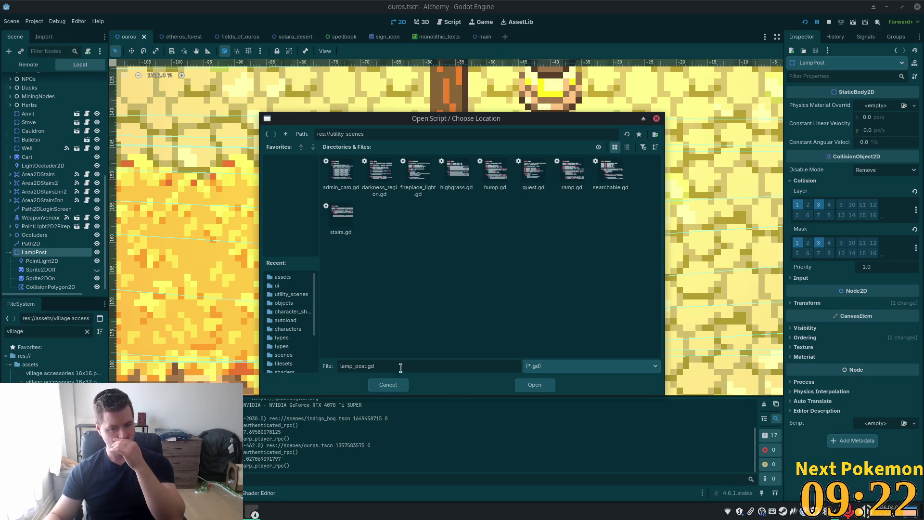
pyautogui.click(368, 365)
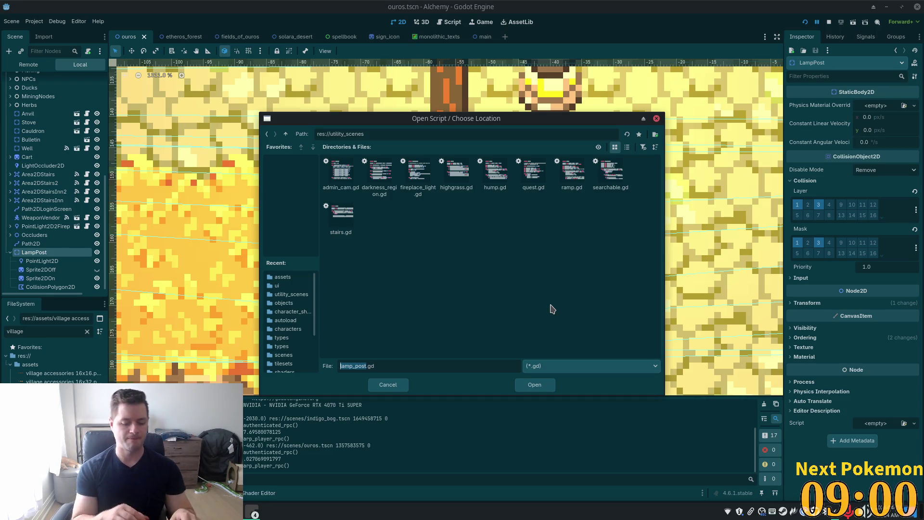
pyautogui.write('circadian')
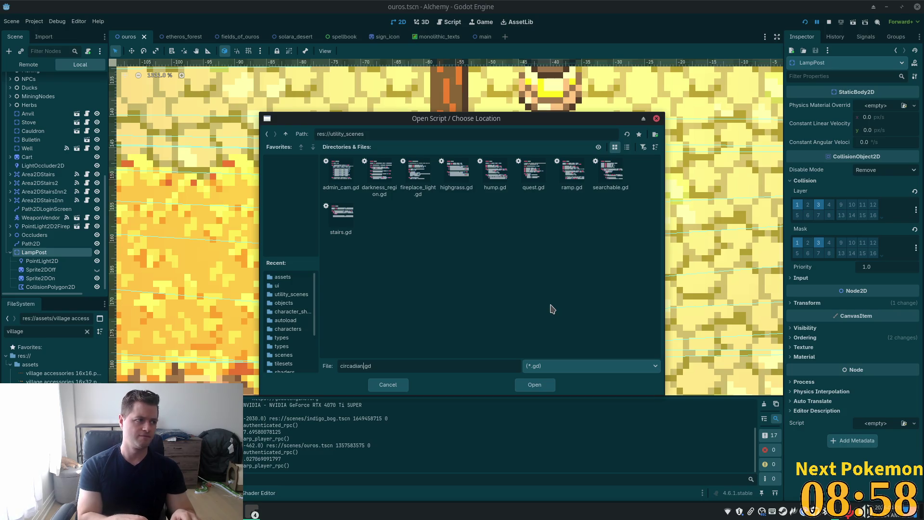
pyautogui.write('_light')
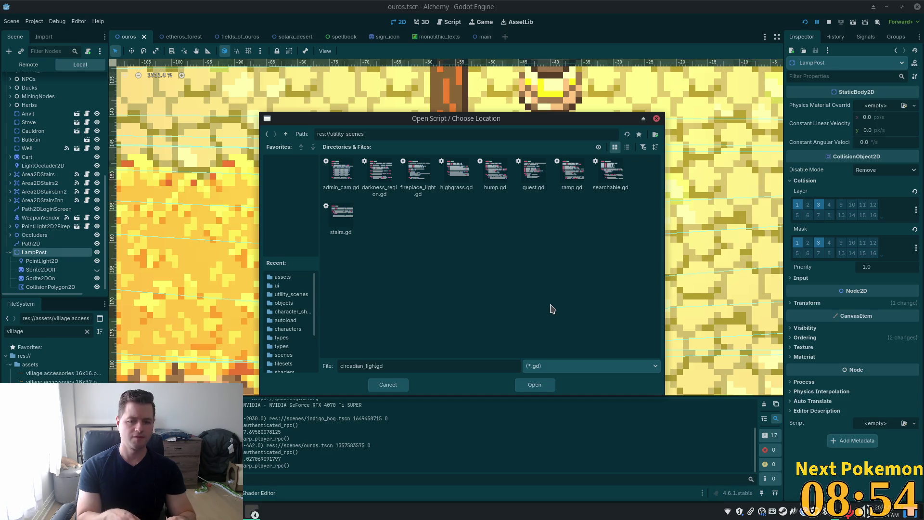
pyautogui.click(534, 385)
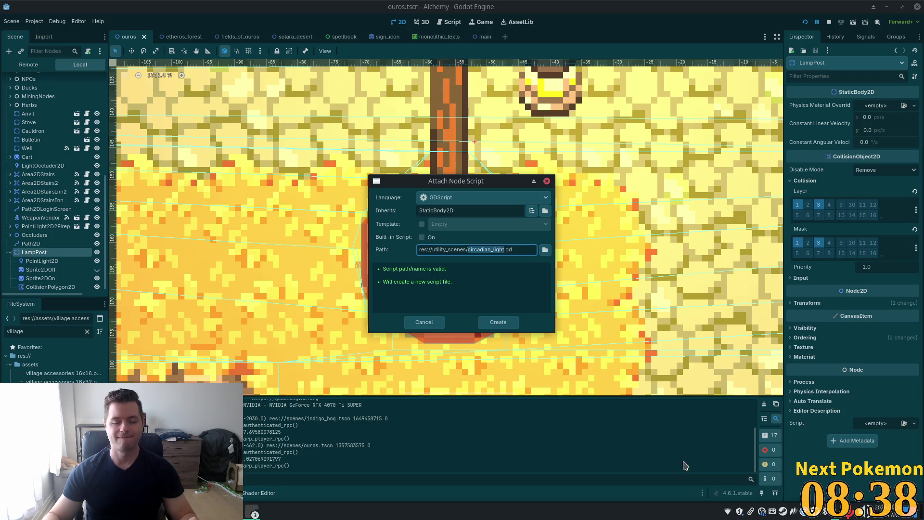
pyautogui.click(500, 325)
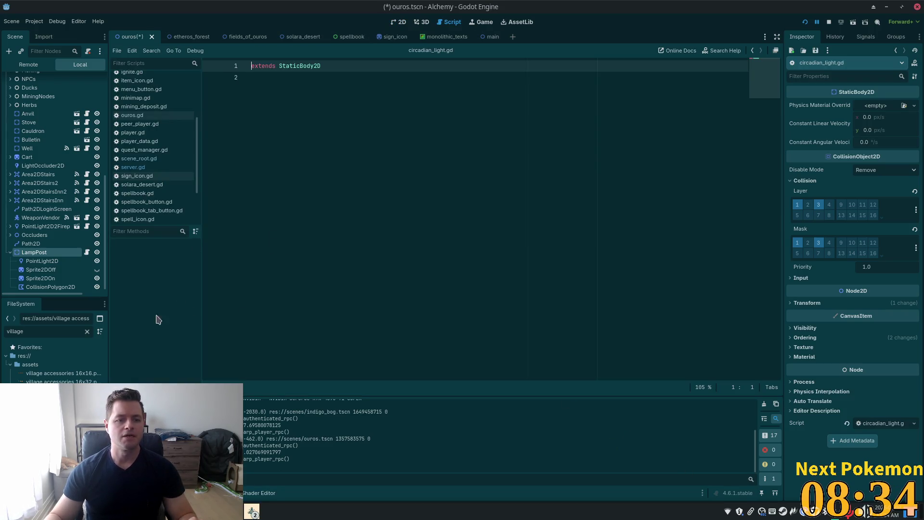
# Save the scene, change circadian_light.gd's base class from StaticBody2D to Node2D, and save the script.
pyautogui.hotkey('ctrl', 's')
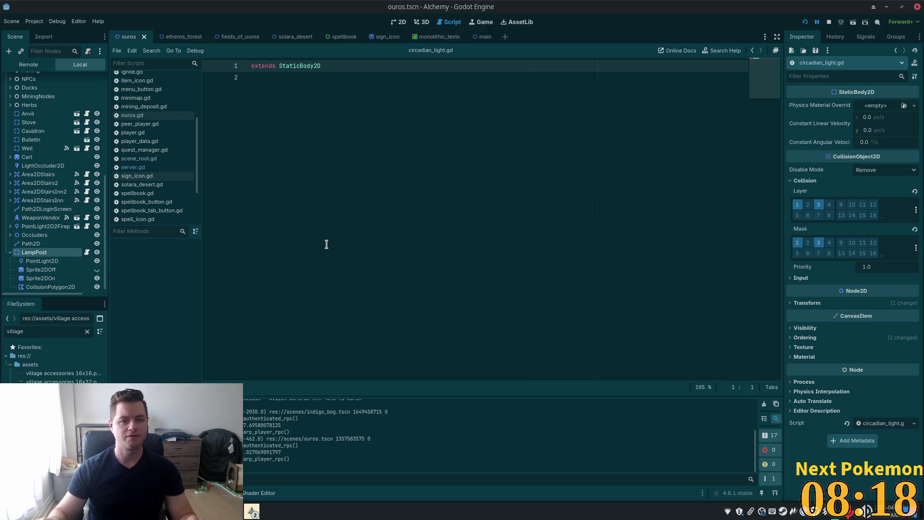
pyautogui.moveTo(300, 69)
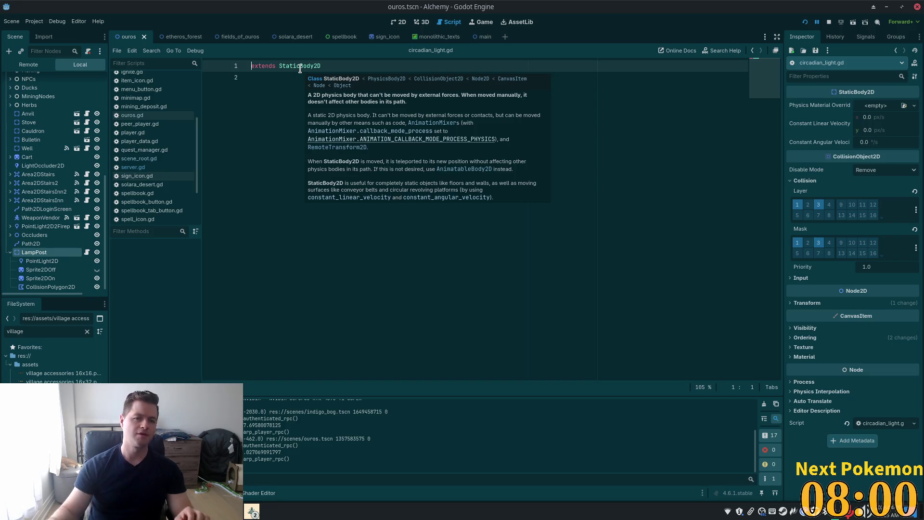
pyautogui.click(303, 65)
pyautogui.doubleClick(303, 65)
pyautogui.write('Node')
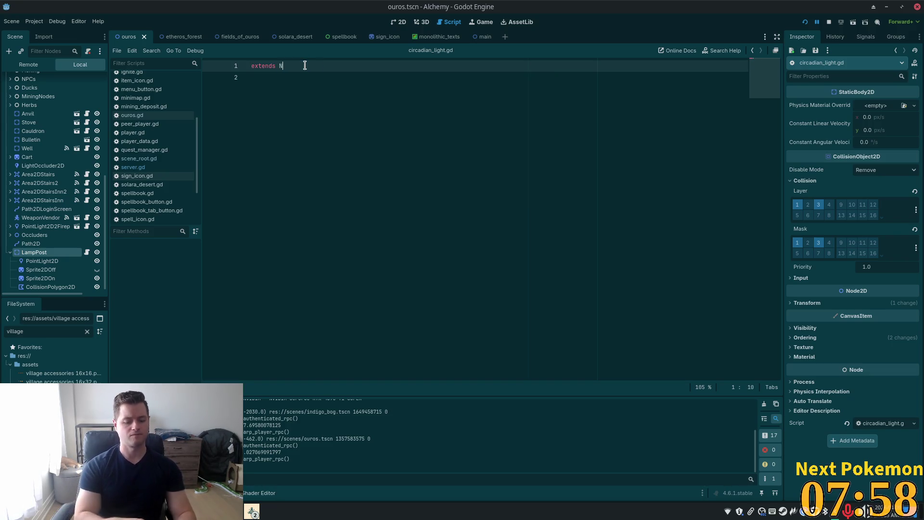
pyautogui.press('Down')
pyautogui.press('Return')
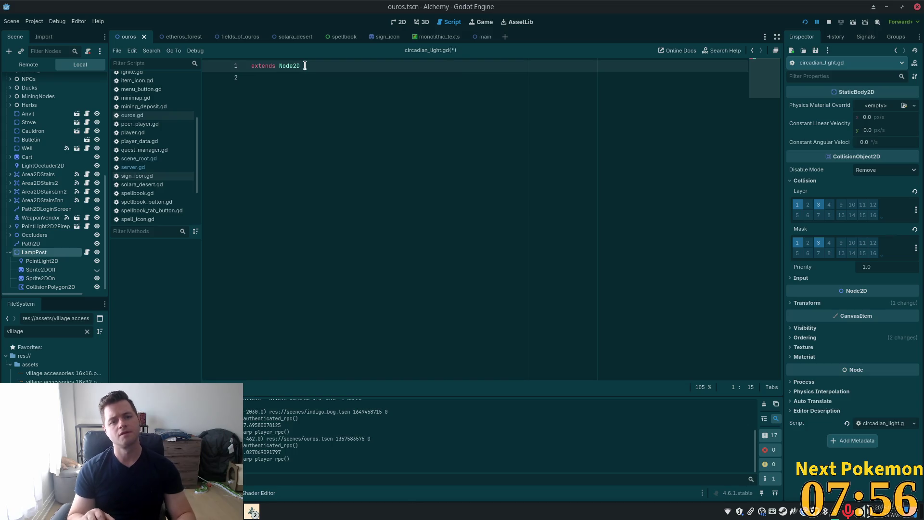
pyautogui.click(284, 112)
pyautogui.hotkey('ctrl', 's')
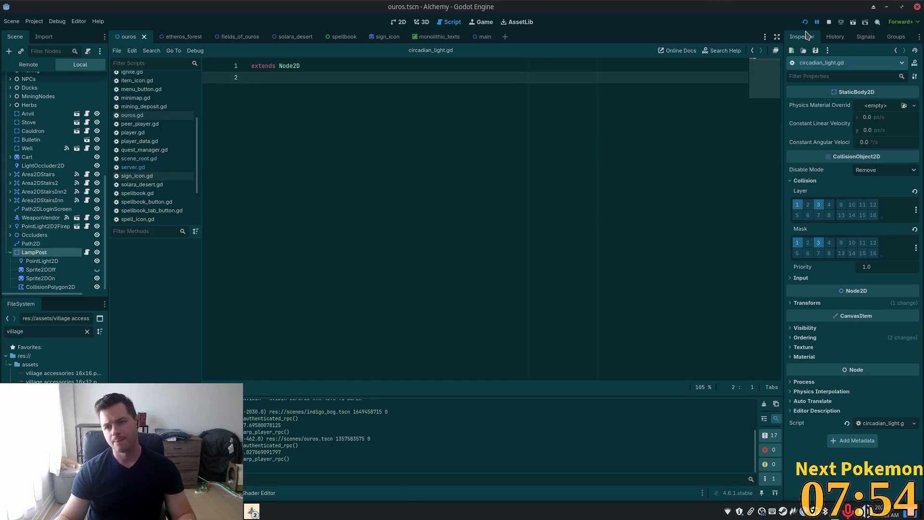
# Run the project, then jump from the first of 15 node-not-found errors into scene_root.gd.
pyautogui.click(805, 22)
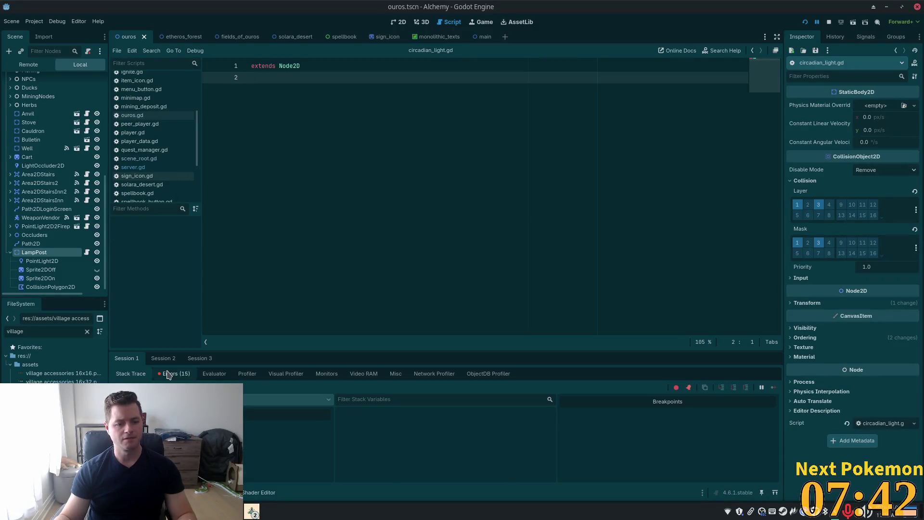
pyautogui.click(173, 374)
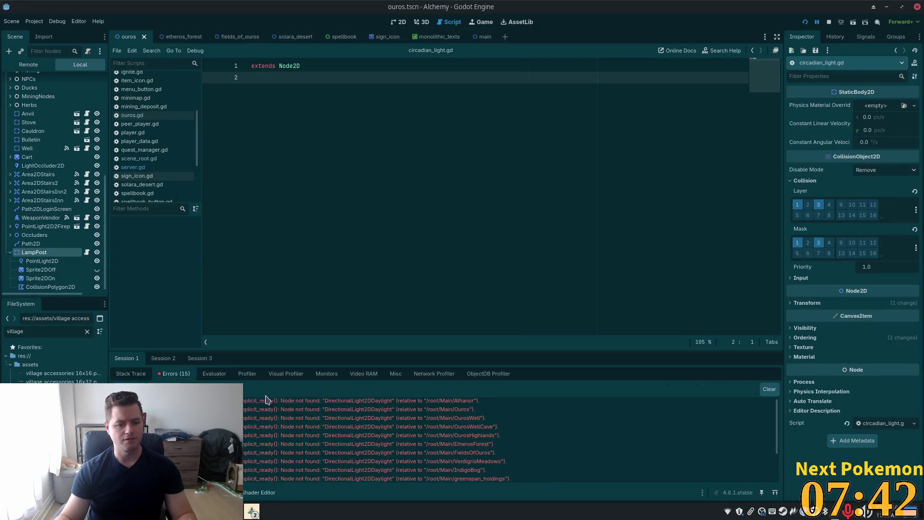
pyautogui.scroll(1, 267, 424)
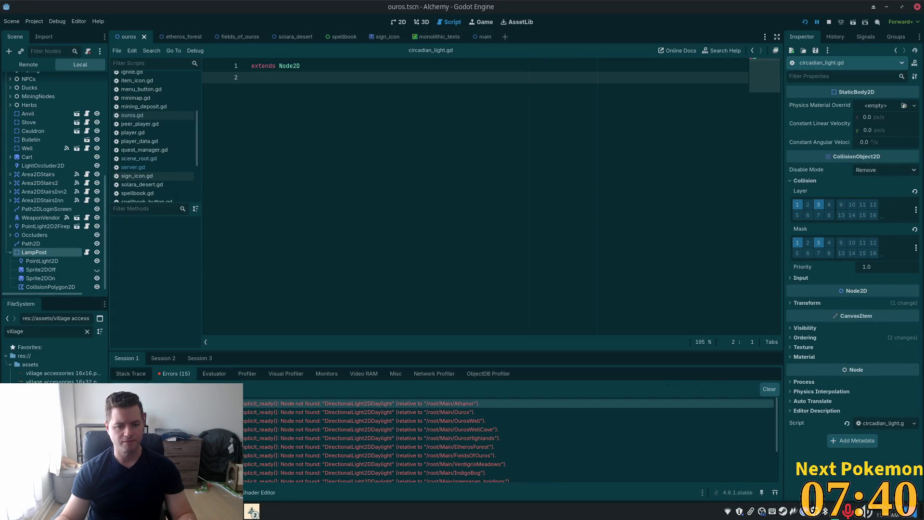
pyautogui.doubleClick(254, 407)
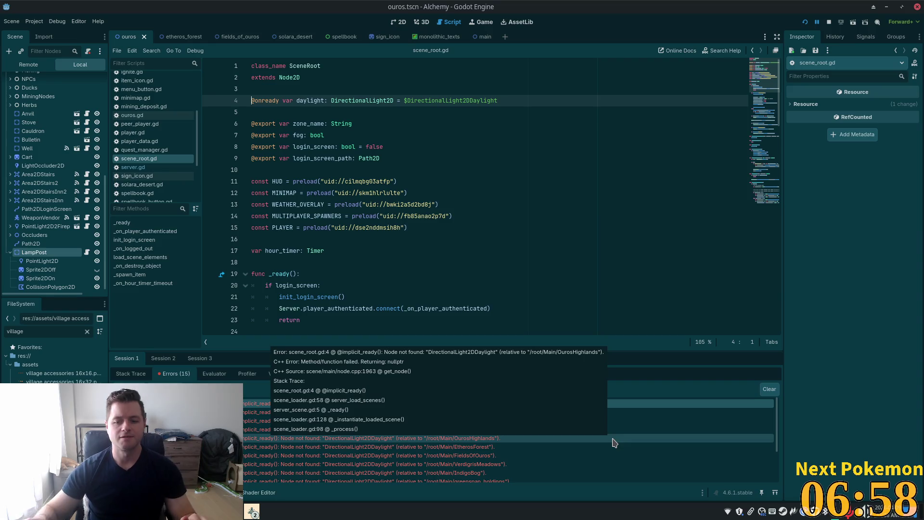
# Select the $DirectionalLight2DDaylight node path in the line 4 daylight declaration.
pyautogui.scroll(-2, 588, 440)
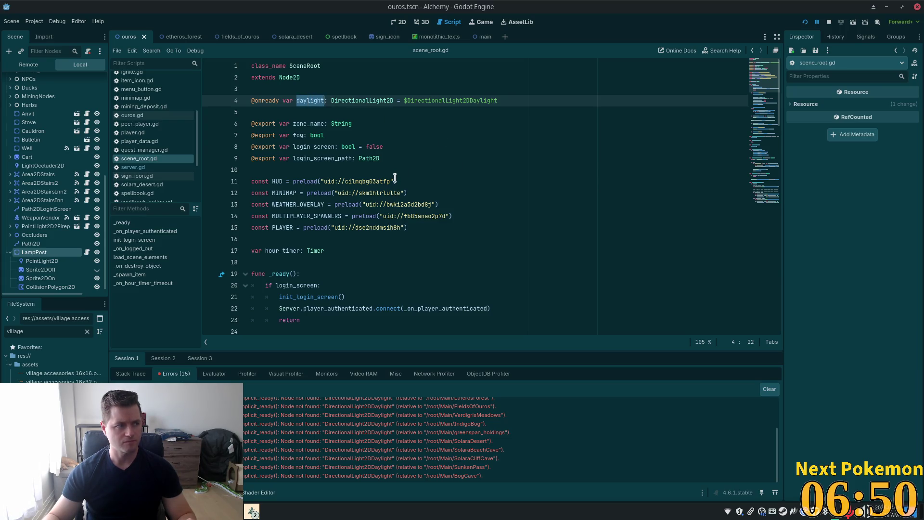
pyautogui.press('BackSpace')
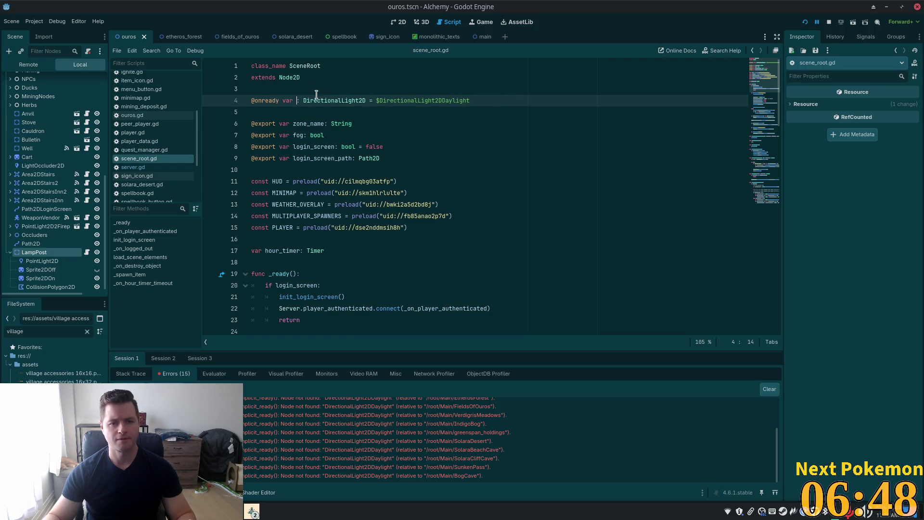
pyautogui.press('Up')
pyautogui.hotkey('ctrl', 'z')
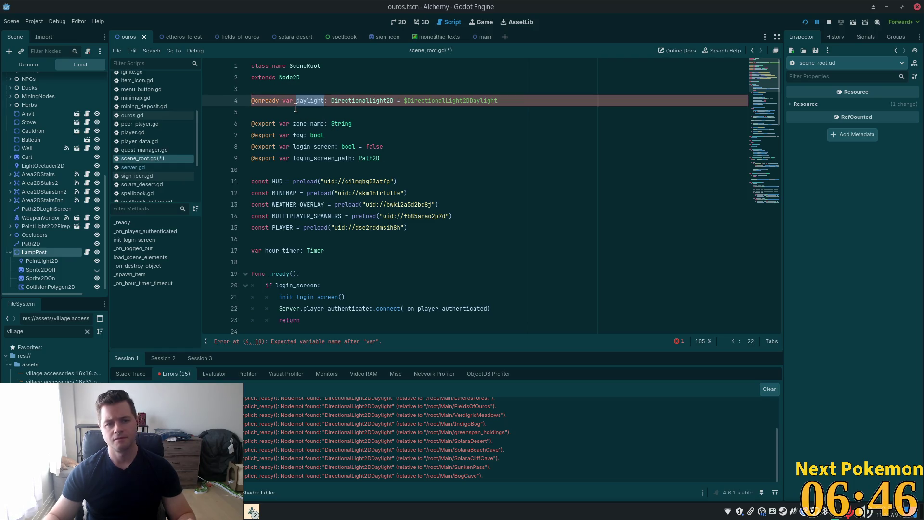
pyautogui.press('Right')
pyautogui.press('End')
pyautogui.hotkey('ctrl', 'shift', 'Left')
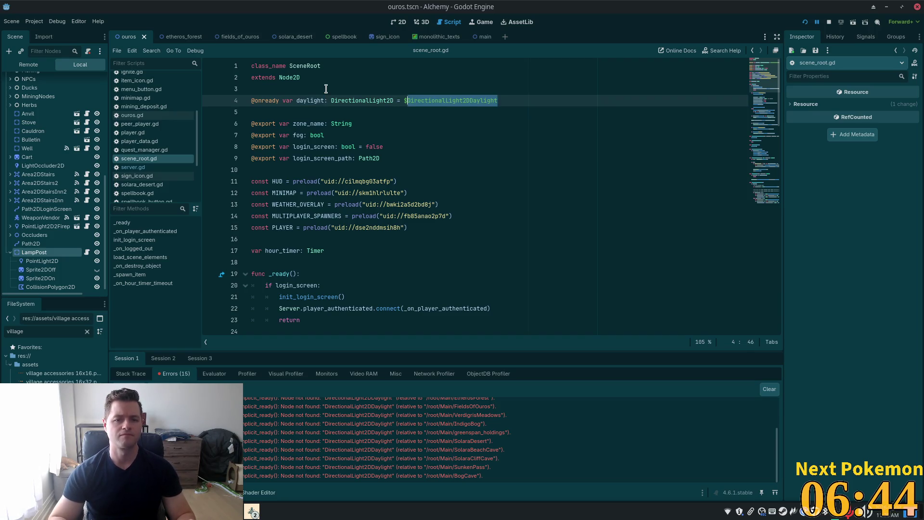
pyautogui.press('Left')
pyautogui.hotkey('ctrl', 'Right')
pyautogui.hotkey('ctrl', 'shift', 'Left')
pyautogui.hotkey('ctrl', 'shift', 'Left')
pyautogui.press('Left')
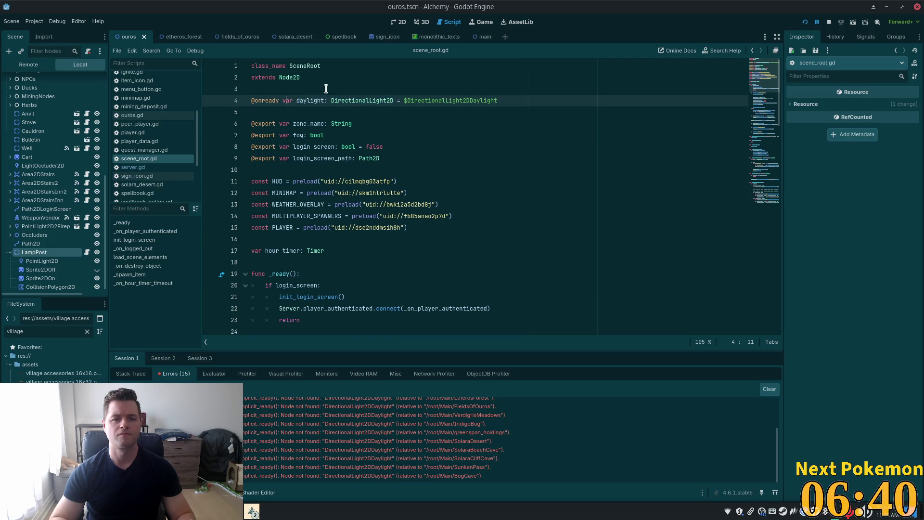
pyautogui.hotkey('shift', 'Down')
pyautogui.hotkey('shift', 'Down')
pyautogui.hotkey('shift', 'Down')
pyautogui.moveTo(515, 92)
pyautogui.mouseDown()
pyautogui.moveTo(503, 75)
pyautogui.moveTo(332, 73)
pyautogui.moveTo(401, 73)
pyautogui.mouseUp()
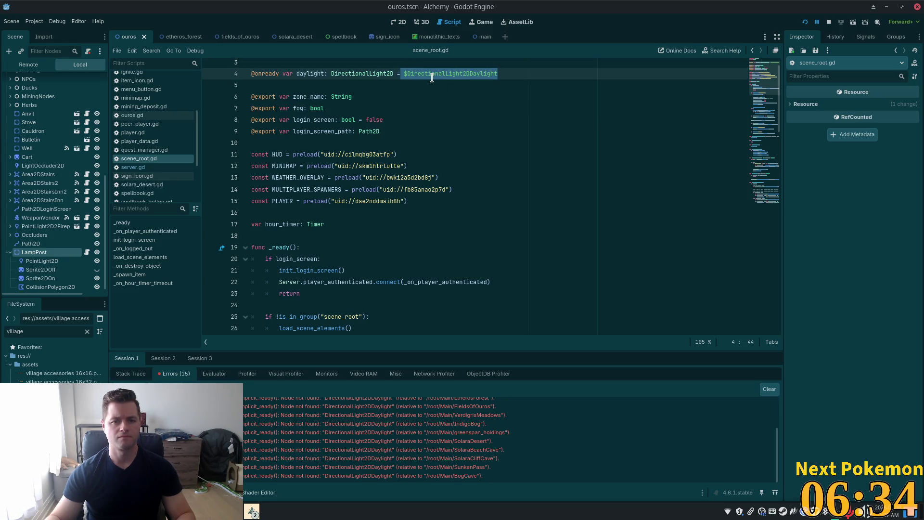
pyautogui.click(432, 74)
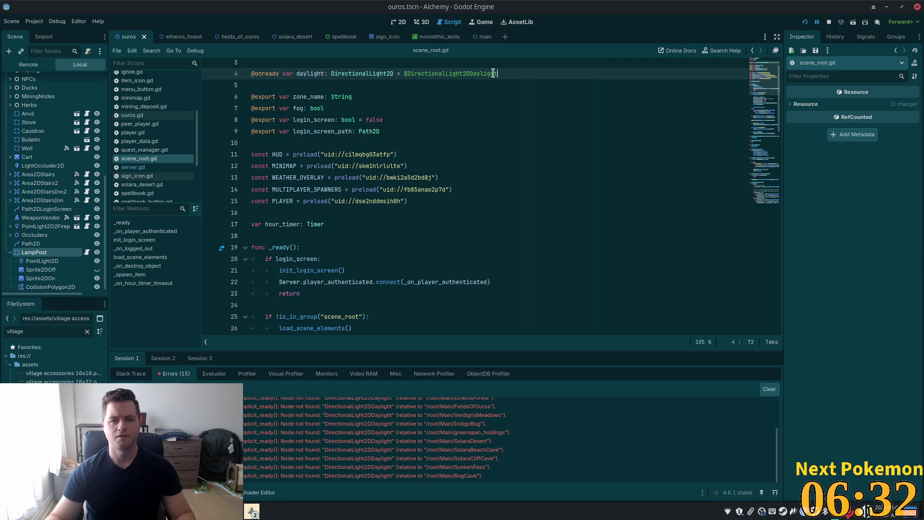
pyautogui.moveTo(501, 74); pyautogui.dragTo(403, 72)
pyautogui.press('BackSpace')
pyautogui.press('BackSpace')
pyautogui.press('BackSpace')
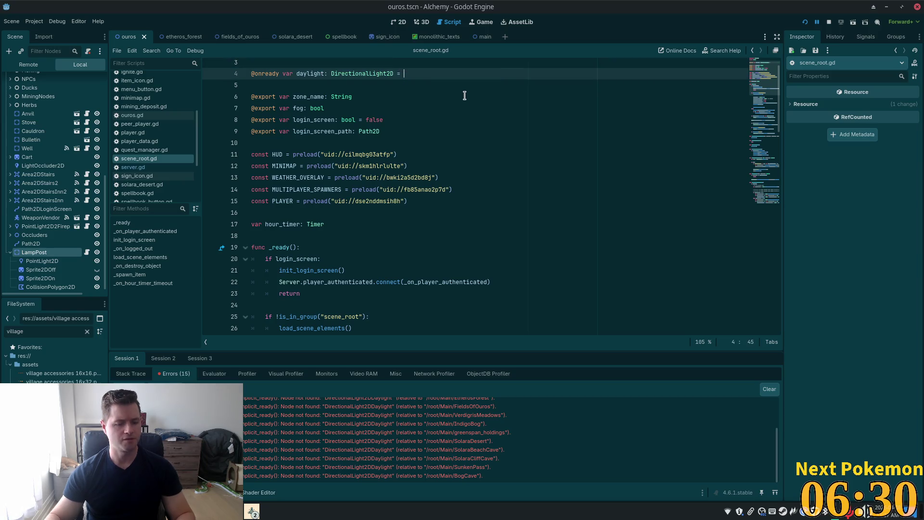
pyautogui.press('BackSpace')
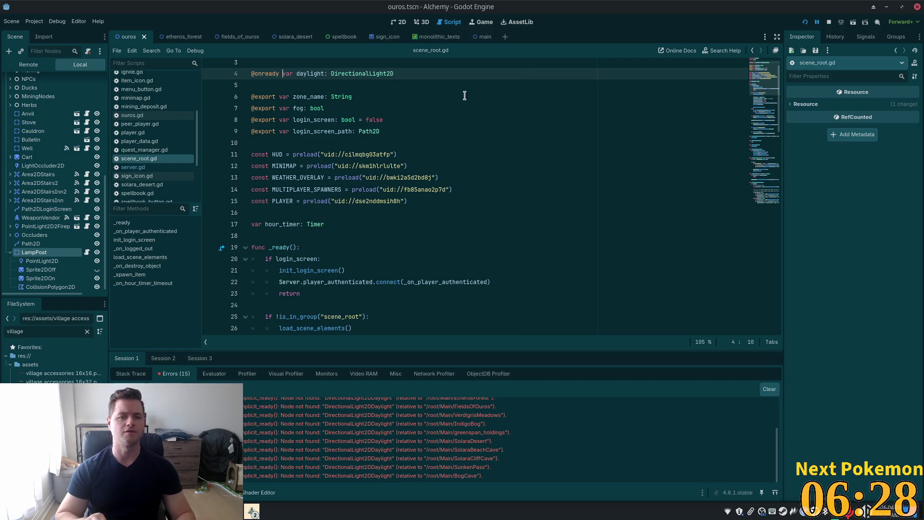
pyautogui.hotkey('shift', 'Home')
pyautogui.press('BackSpace')
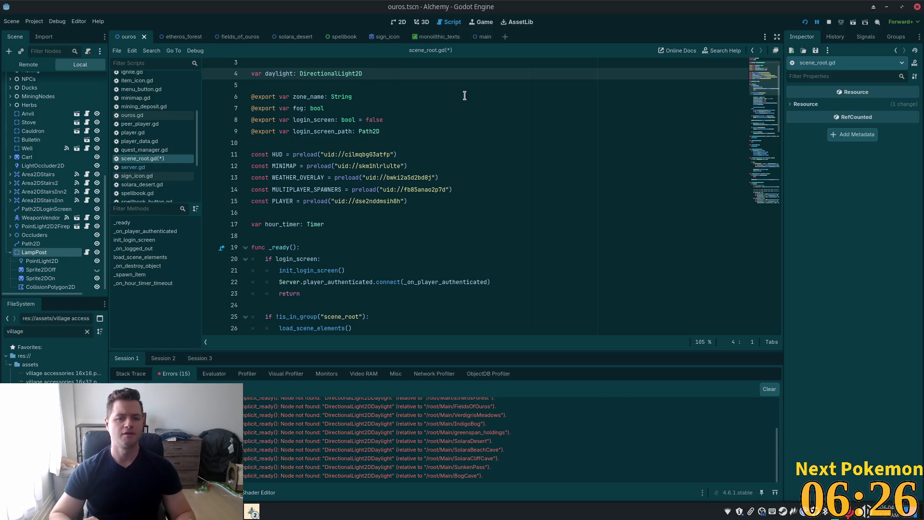
pyautogui.hotkey('alt', 'Down')
pyautogui.hotkey('alt', 'Down')
pyautogui.hotkey('alt', 'Down')
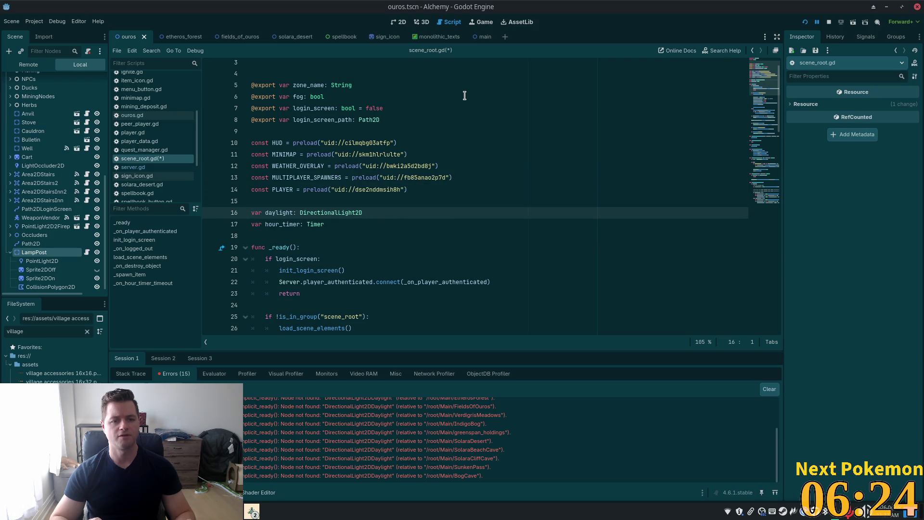
# Add 'daylight = $DirectionalLight2DDaylight' after load_scene_elements() and save scene_root.gd.
pyautogui.scroll(-5, 334, 284)
pyautogui.scroll(-1, 344, 251)
pyautogui.click(328, 201)
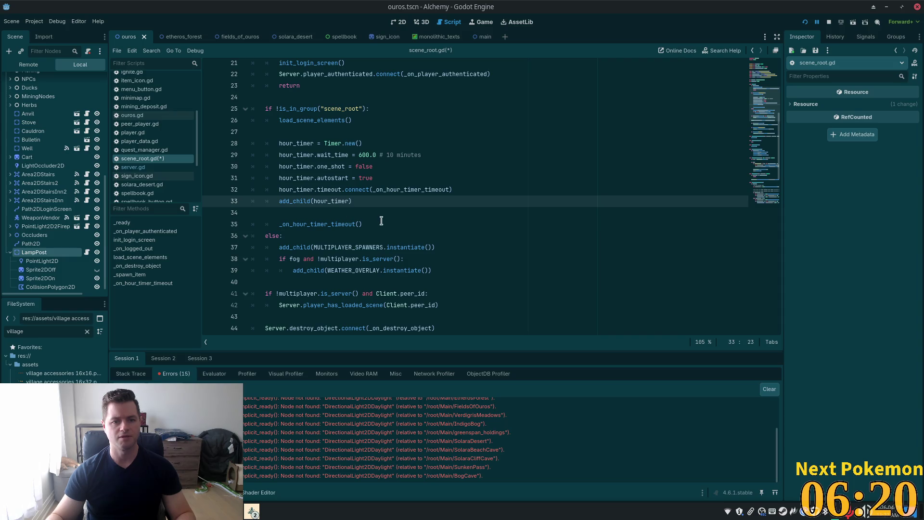
pyautogui.click(366, 109)
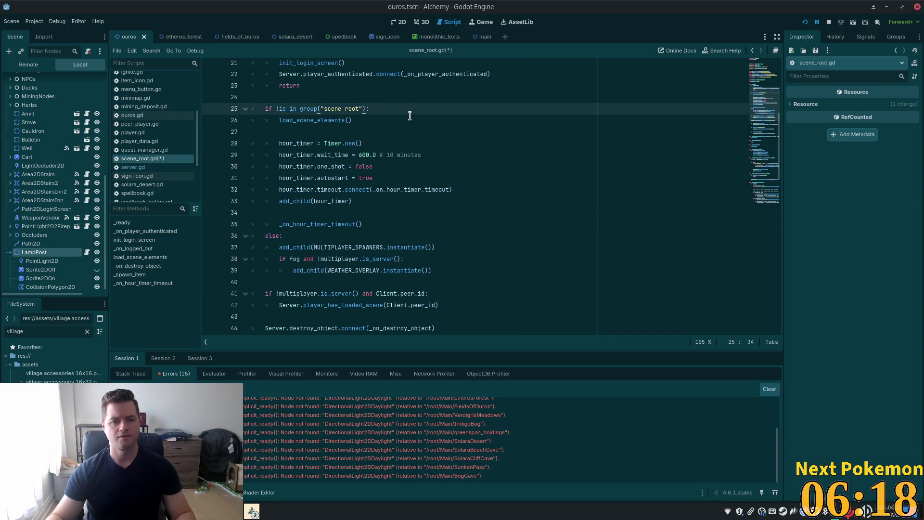
pyautogui.click(387, 122)
pyautogui.press('Return')
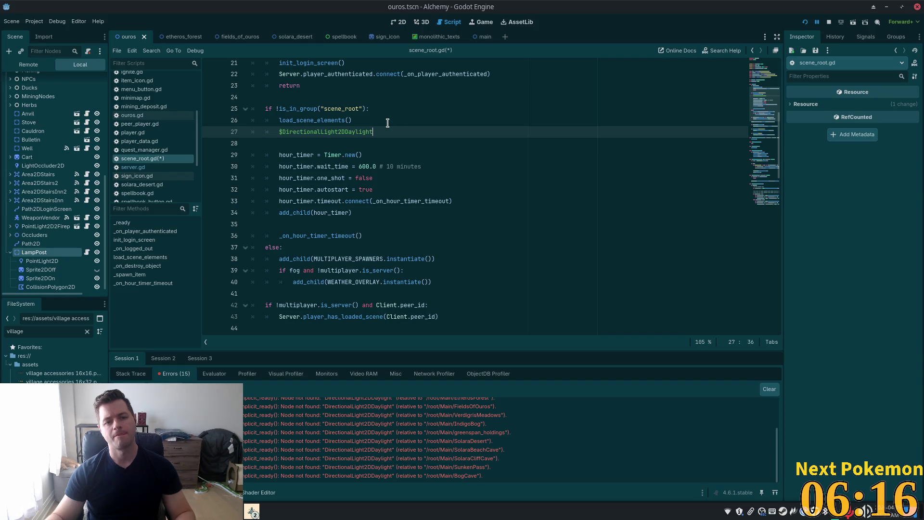
pyautogui.press('Home')
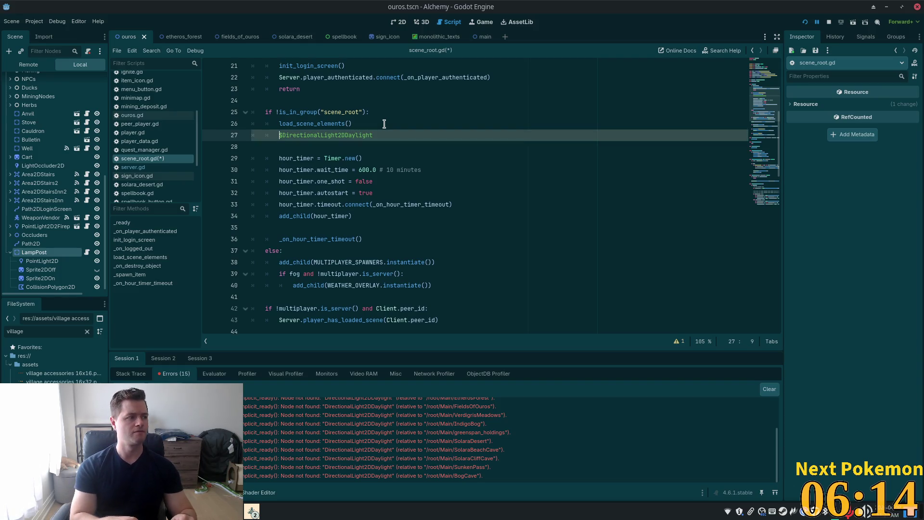
pyautogui.write('daylight')
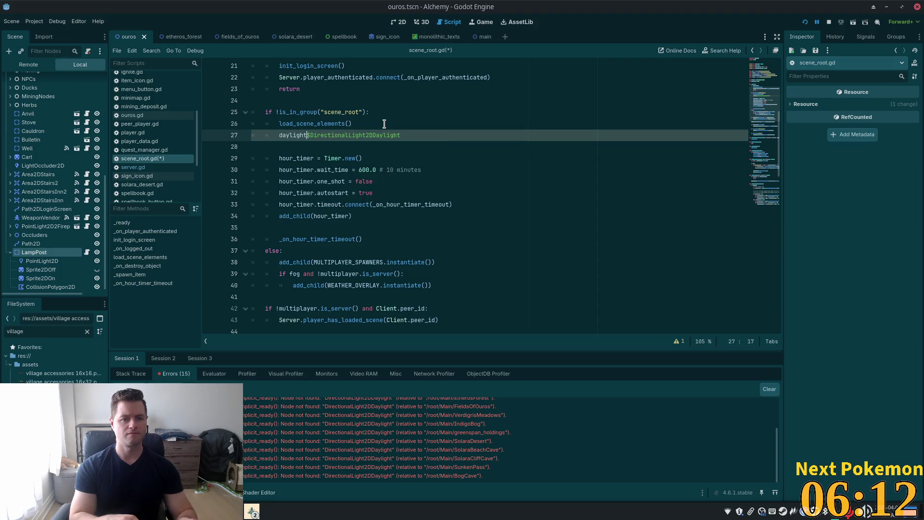
pyautogui.write(' =')
pyautogui.hotkey('ctrl', 's')
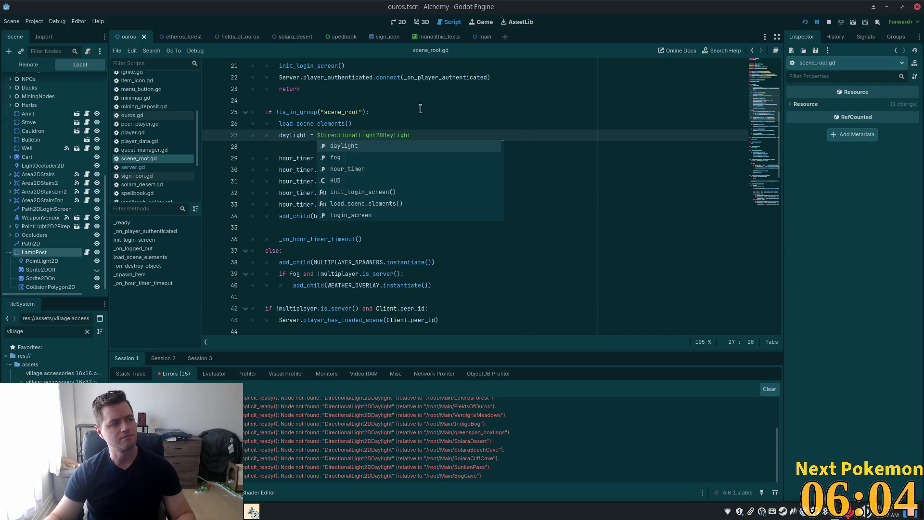
pyautogui.click(397, 136)
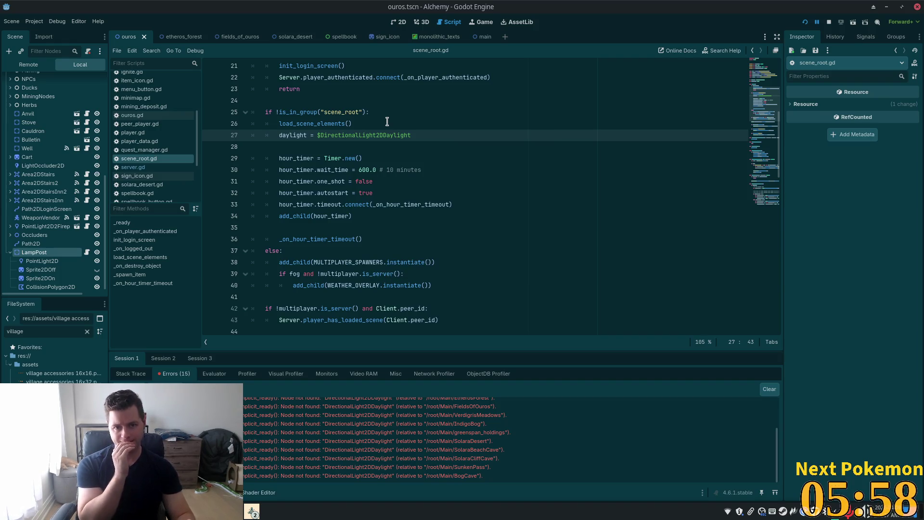
pyautogui.scroll(3, 387, 122)
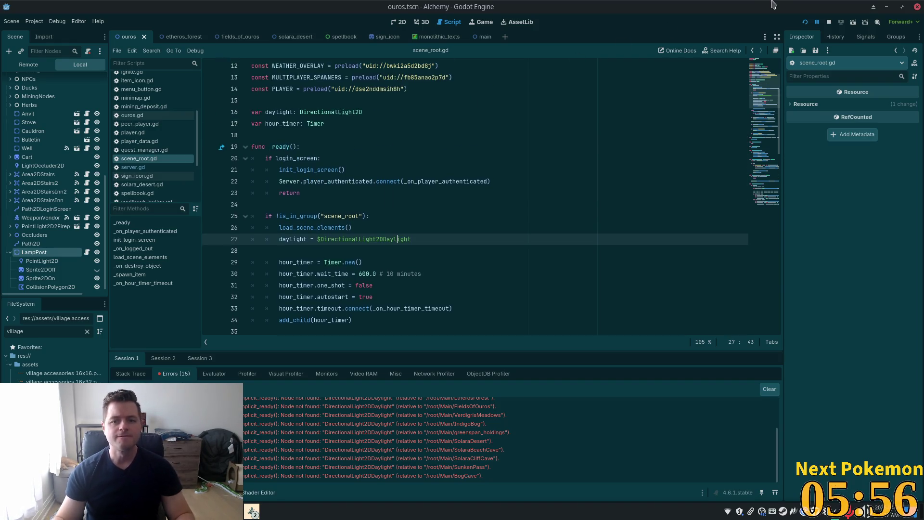
# Run the project, walk the player south through Ouros, then return to the script editor.
pyautogui.click(804, 22)
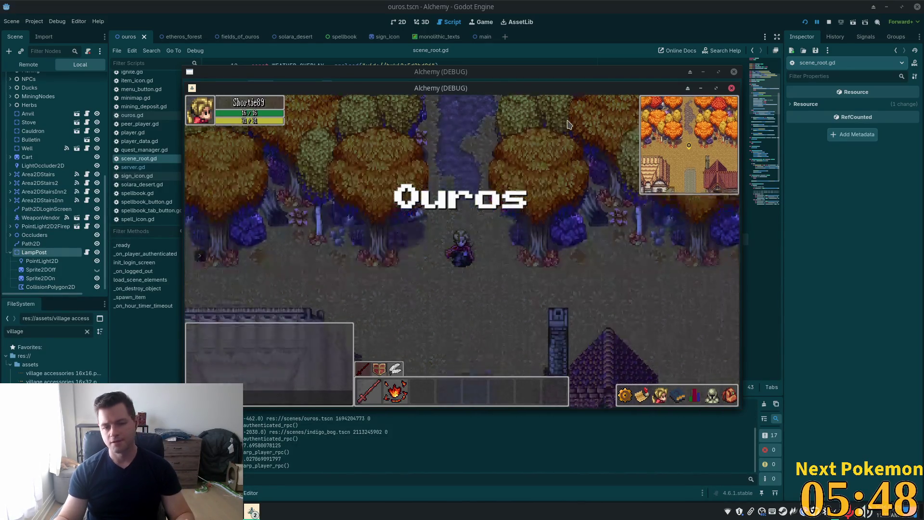
pyautogui.press('Down')
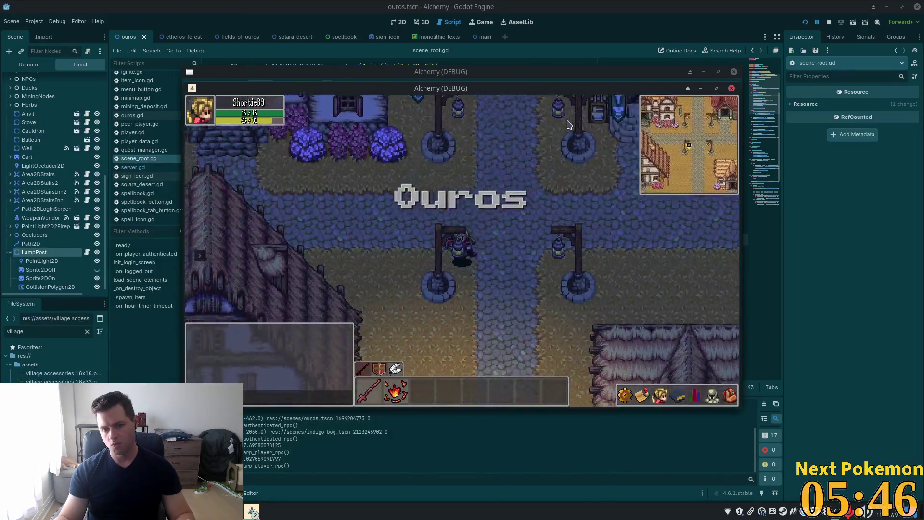
pyautogui.press('Down')
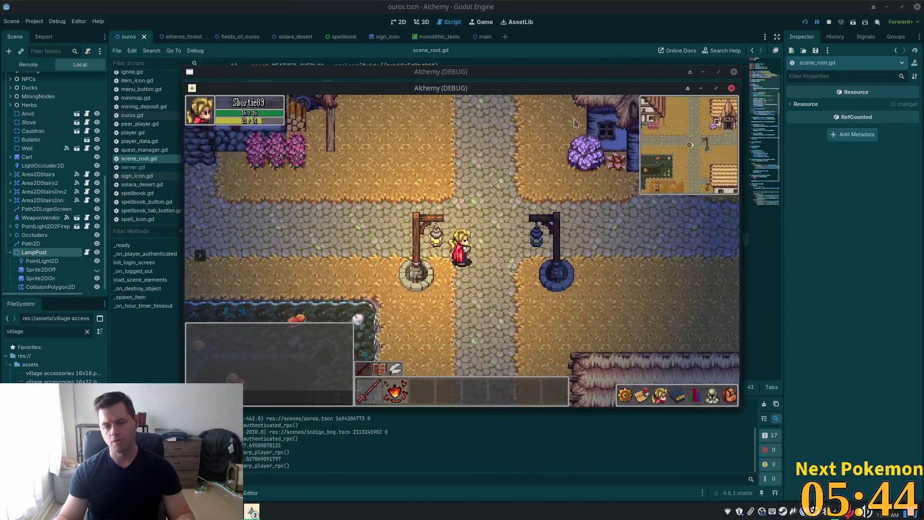
pyautogui.click(631, 42)
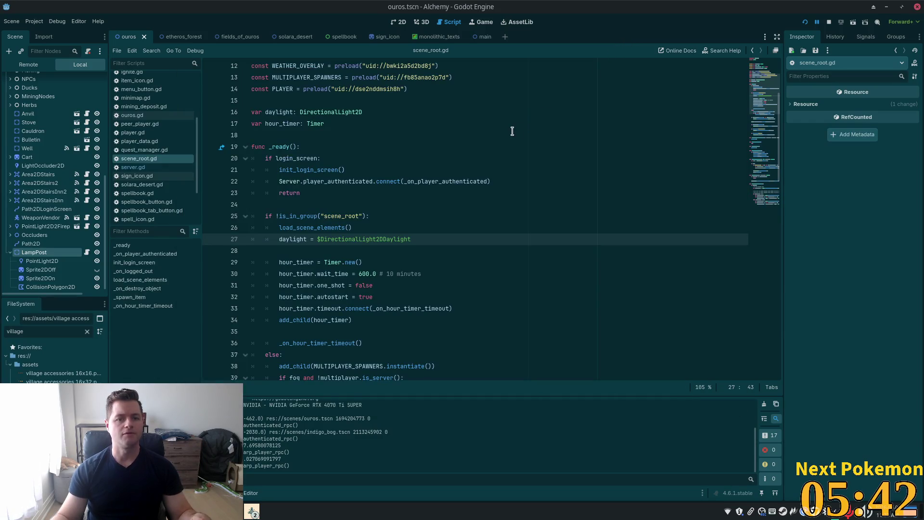
# Open circadian_light.gd in Cursor, accept the suggested light energy code, and delete _process.
pyautogui.hotkey('alt', 'Tab')
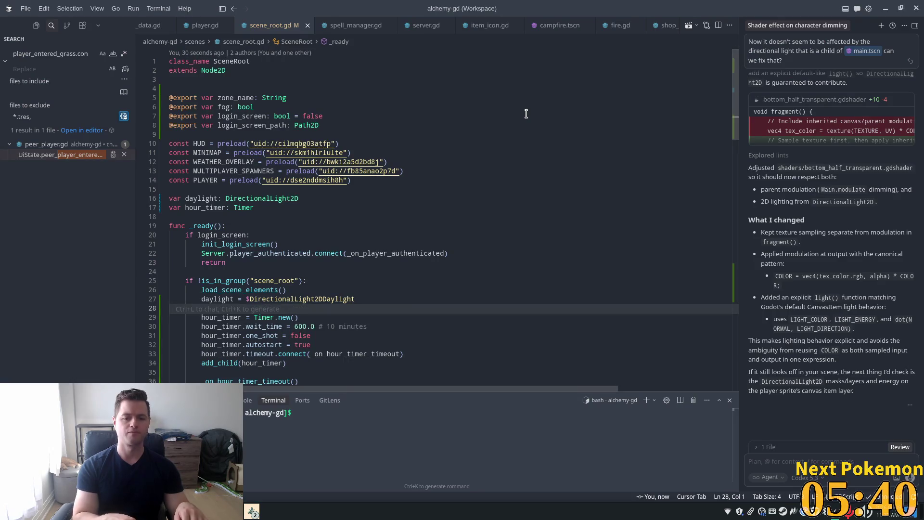
pyautogui.hotkey('ctrl', 'p')
pyautogui.write('circadian')
pyautogui.press('Return')
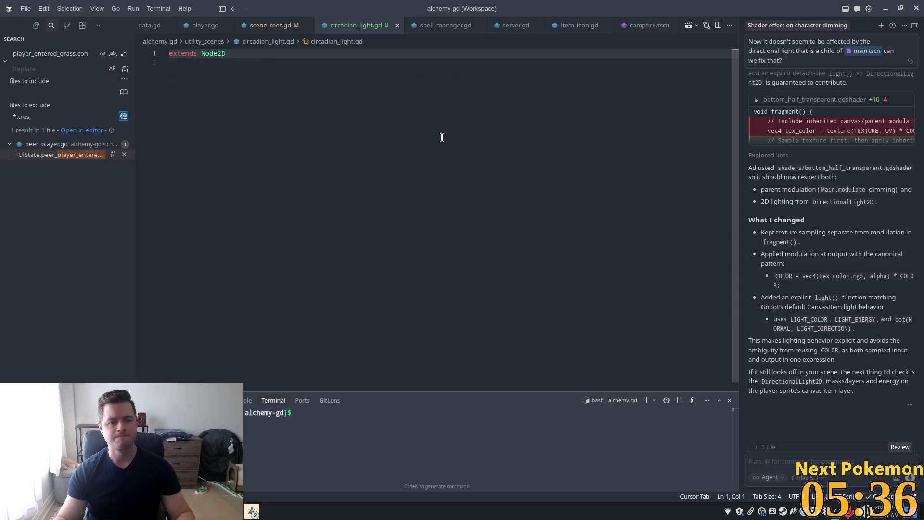
pyautogui.click(261, 83)
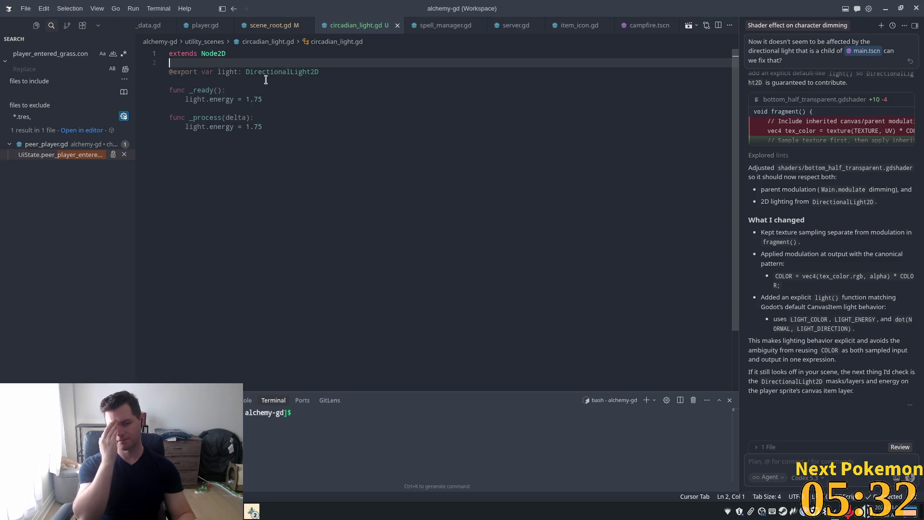
pyautogui.press('Tab')
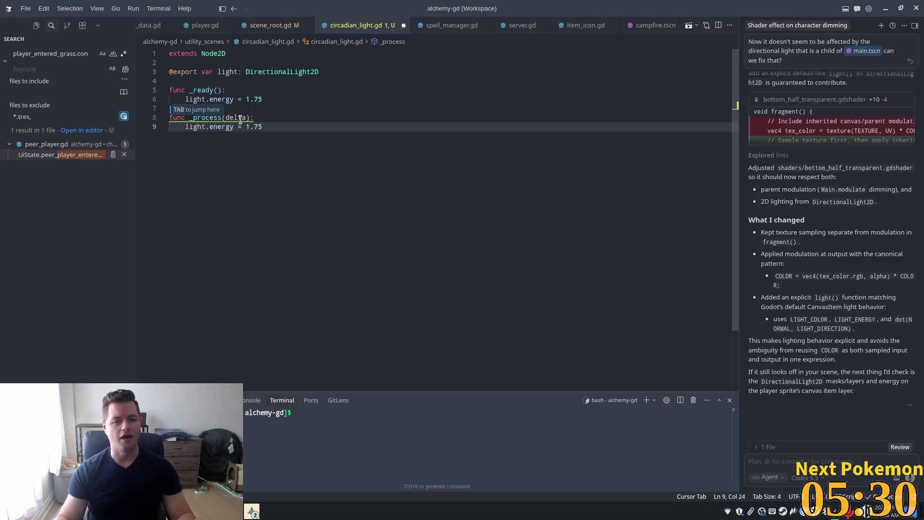
pyautogui.moveTo(264, 127)
pyautogui.mouseDown()
pyautogui.moveTo(132, 116)
pyautogui.moveTo(136, 108)
pyautogui.mouseUp()
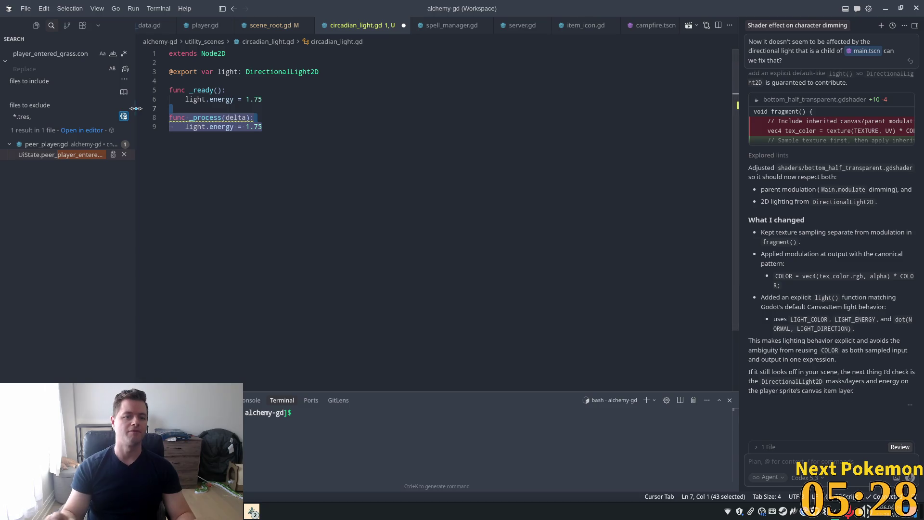
pyautogui.press('BackSpace')
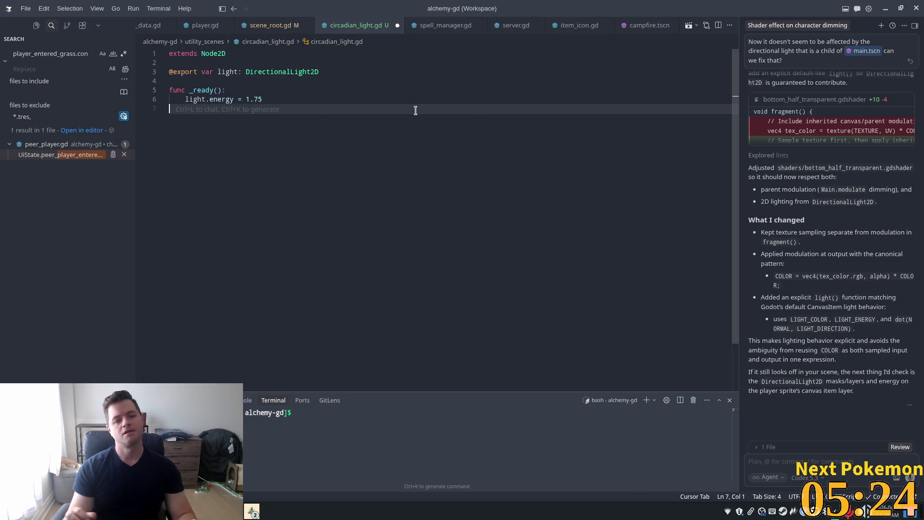
pyautogui.click(272, 79)
pyautogui.moveTo(341, 72)
pyautogui.mouseDown()
pyautogui.moveTo(207, 68)
pyautogui.moveTo(201, 82)
pyautogui.mouseUp()
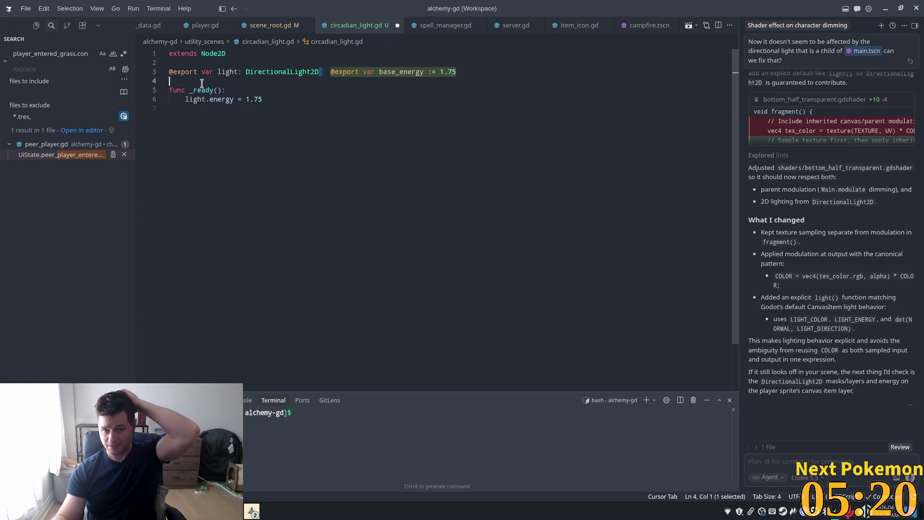
pyautogui.moveTo(320, 72); pyautogui.dragTo(165, 64)
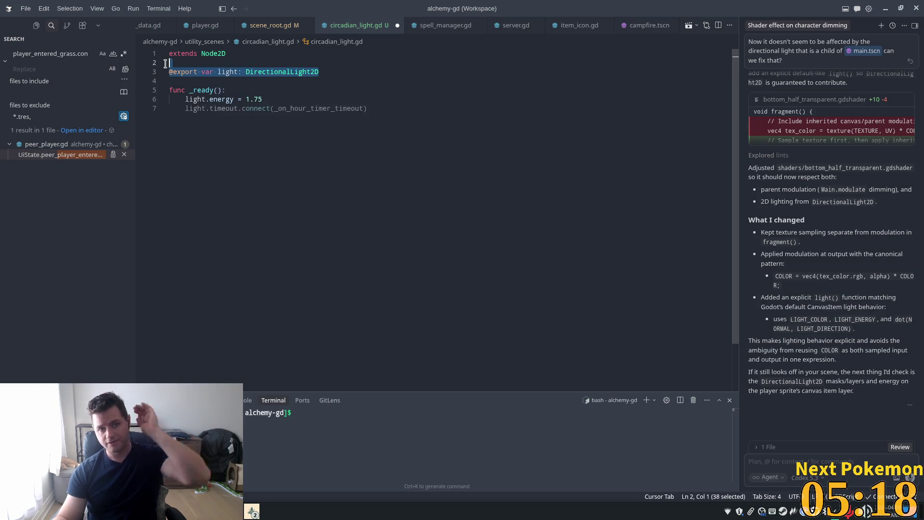
pyautogui.press('BackSpace')
pyautogui.press('BackSpace')
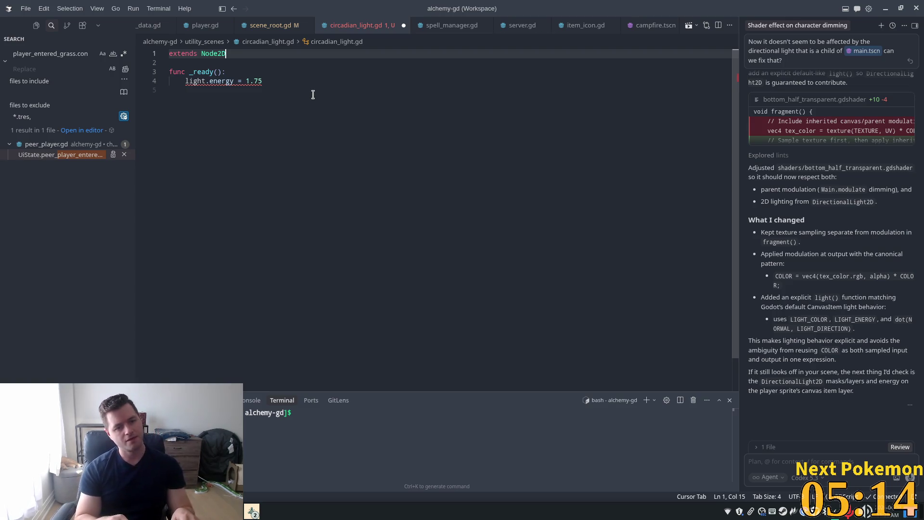
pyautogui.press('Return')
pyautogui.press('Return')
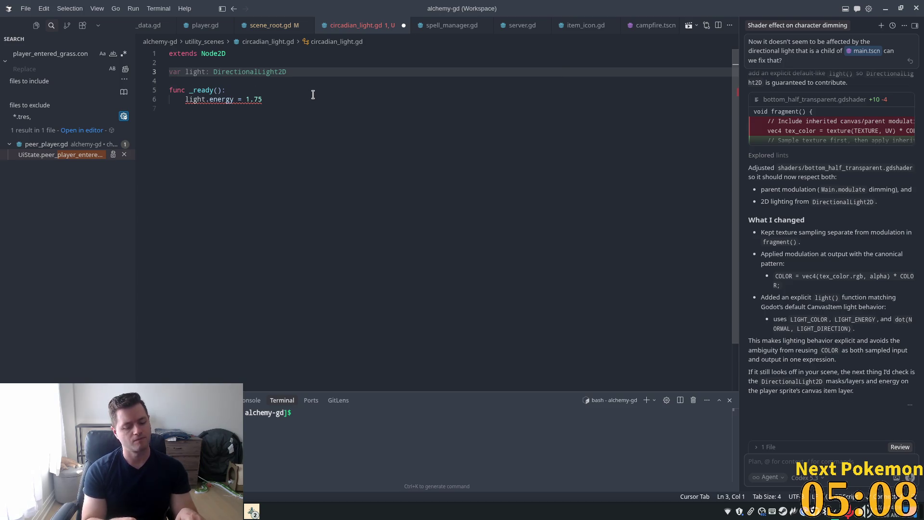
pyautogui.write('@export v')
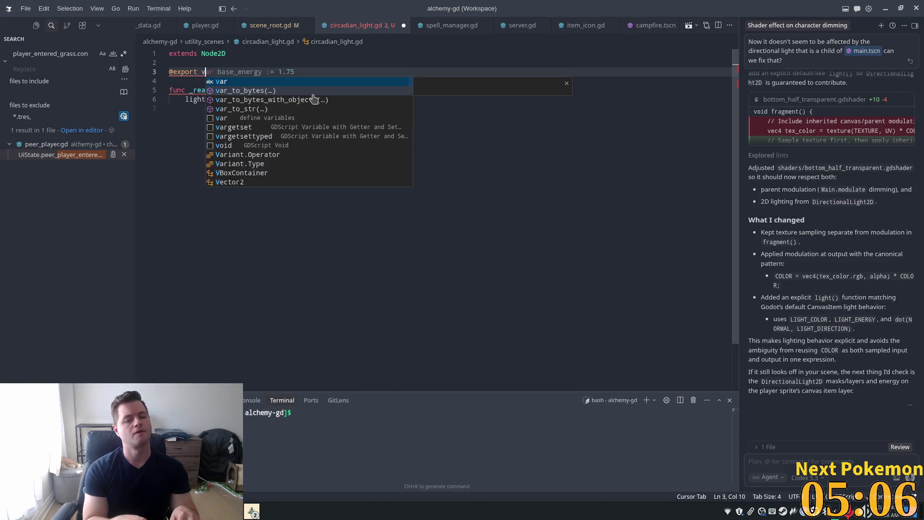
pyautogui.write('ar point_l')
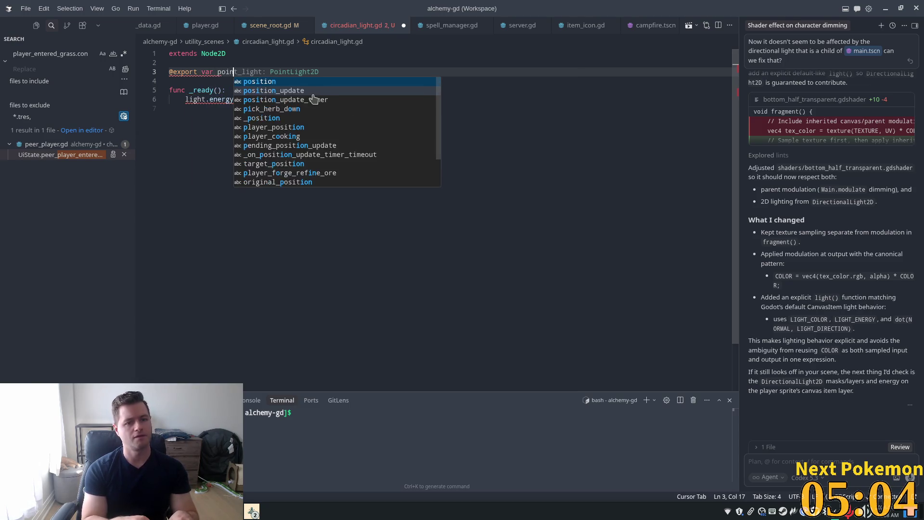
pyautogui.press('Tab')
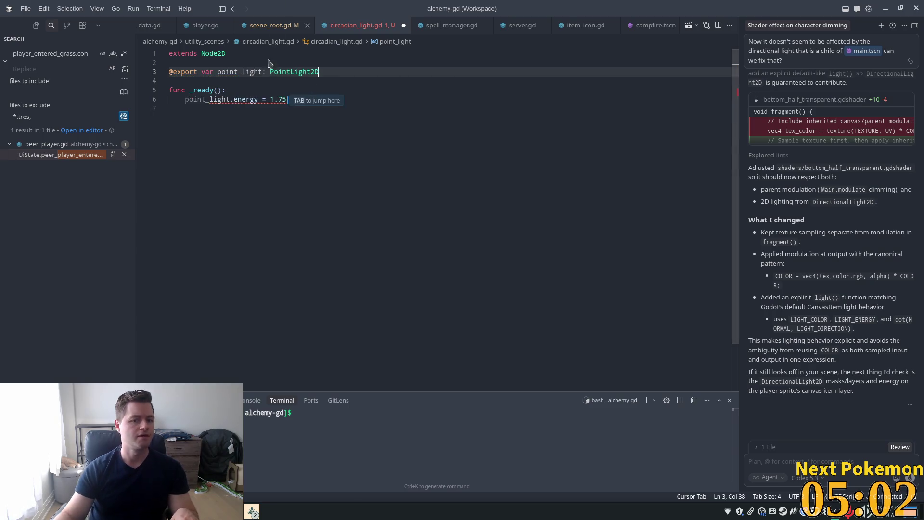
pyautogui.click(254, 151)
pyautogui.click(211, 82)
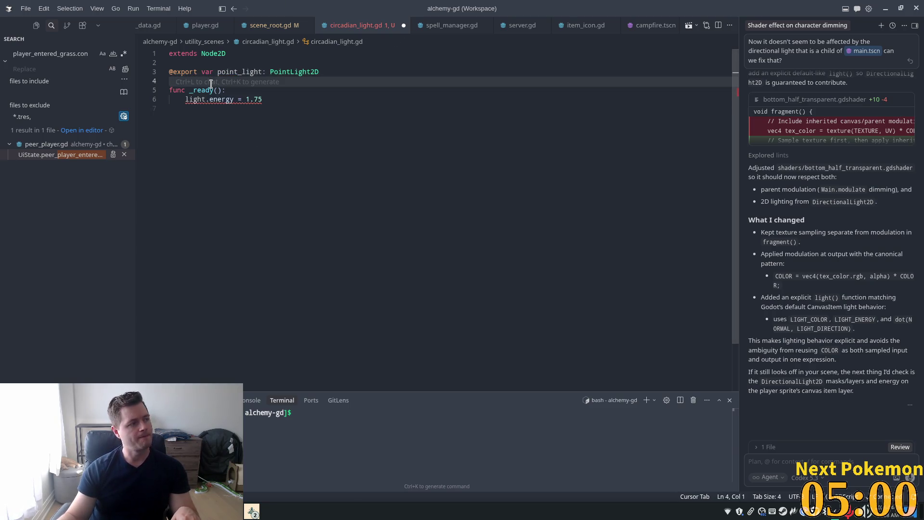
pyautogui.click(320, 100)
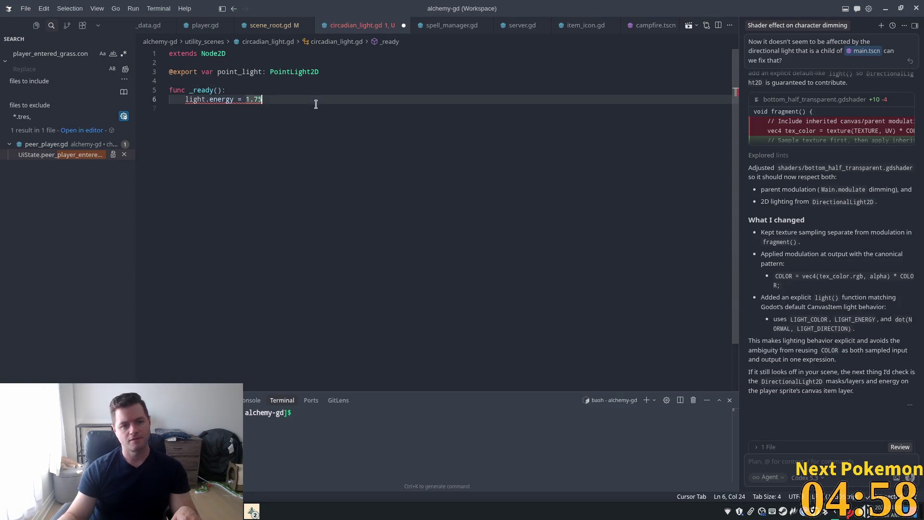
pyautogui.moveTo(287, 99); pyautogui.dragTo(185, 100)
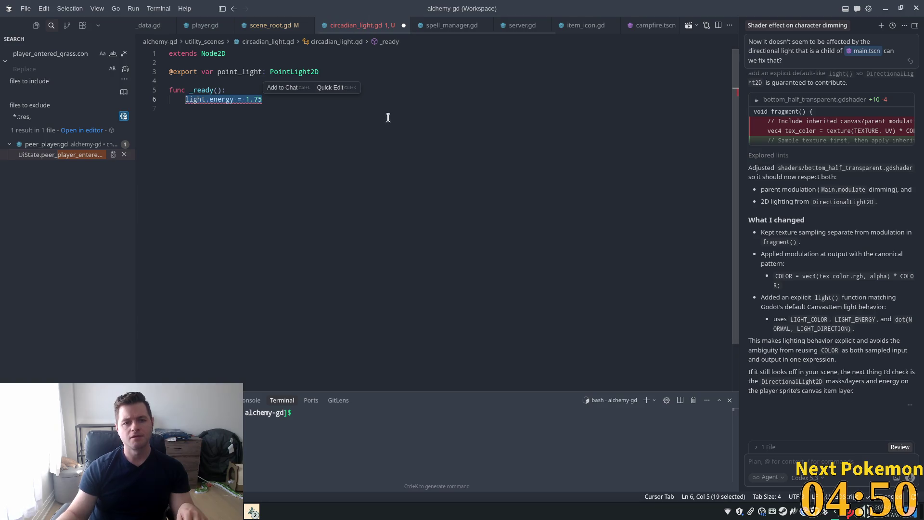
pyautogui.click(270, 25)
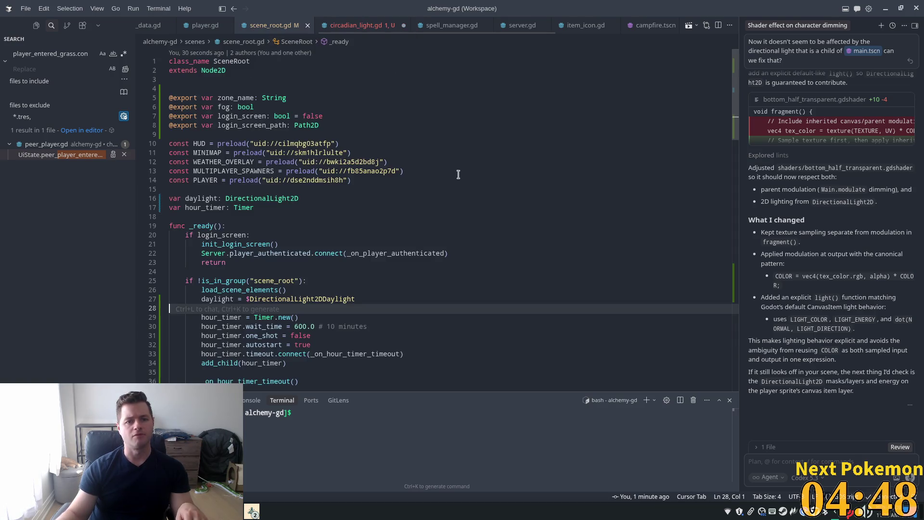
# Copy 'hour_timer: Timer' from scene_root.gd and paste it as a var above func _ready in circadian_light.gd.
pyautogui.scroll(-3, 368, 225)
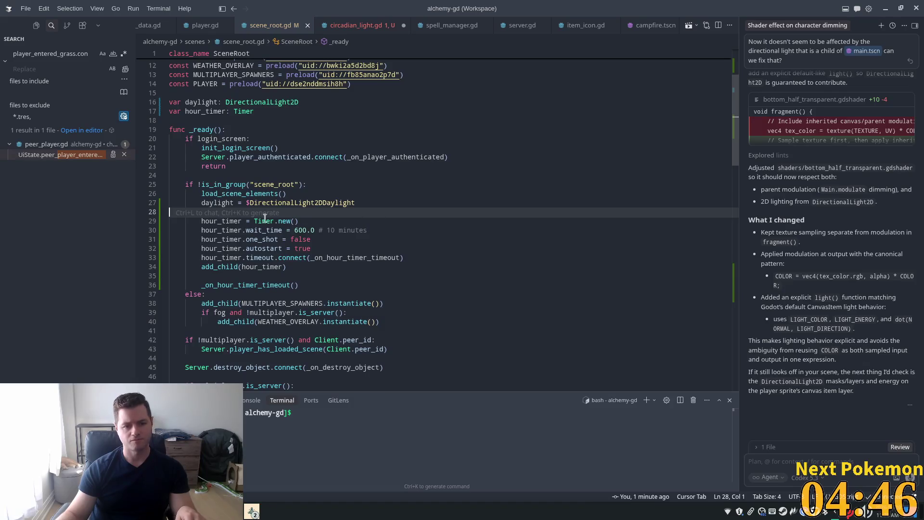
pyautogui.moveTo(254, 112); pyautogui.dragTo(186, 112)
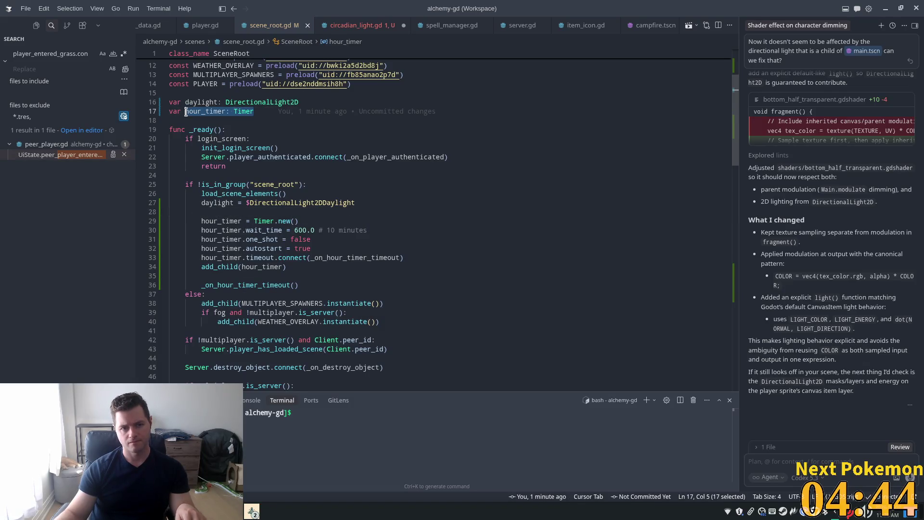
pyautogui.click(385, 25)
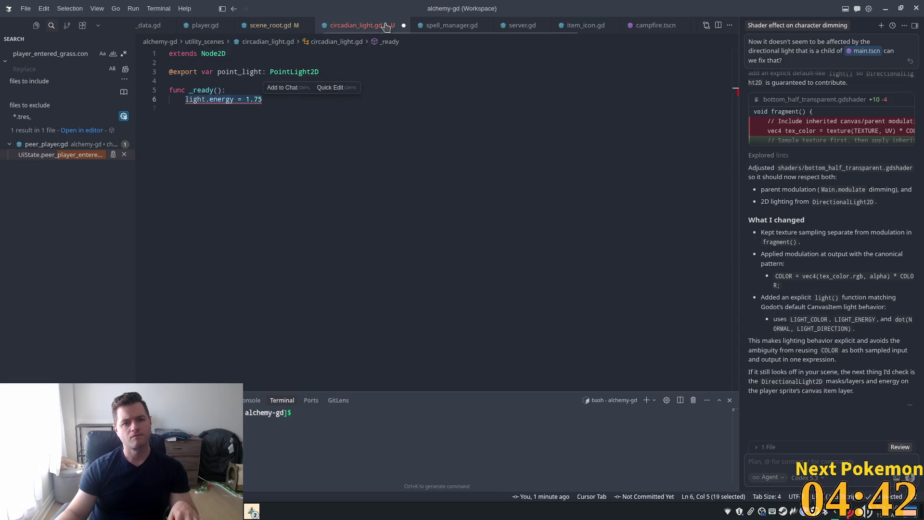
pyautogui.click(247, 73)
pyautogui.press('Down')
pyautogui.press('Return')
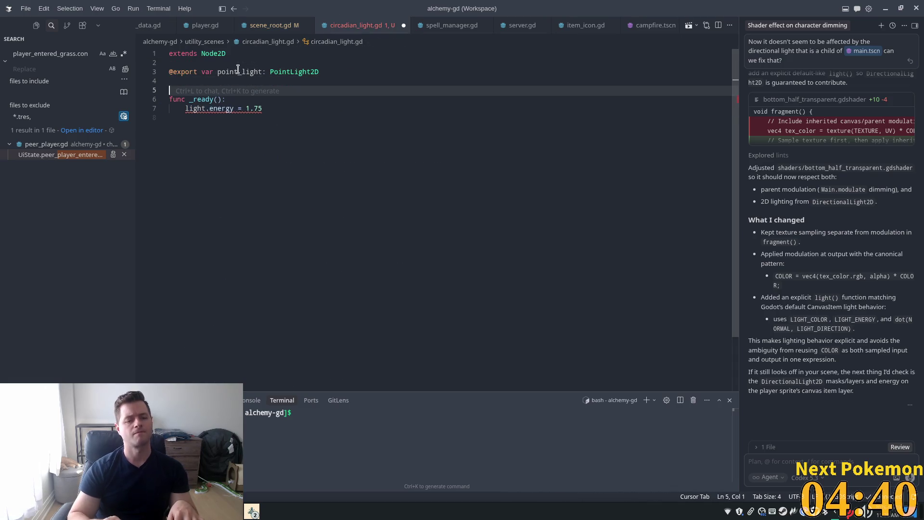
pyautogui.write('var hour_timer: Timer')
pyautogui.press('Return')
pyautogui.press('Up')
pyautogui.press('Up')
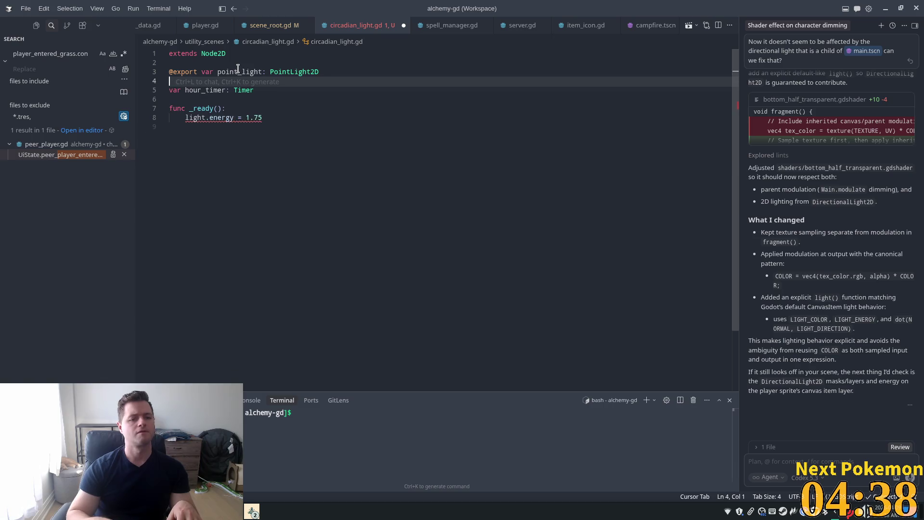
pyautogui.click(277, 116)
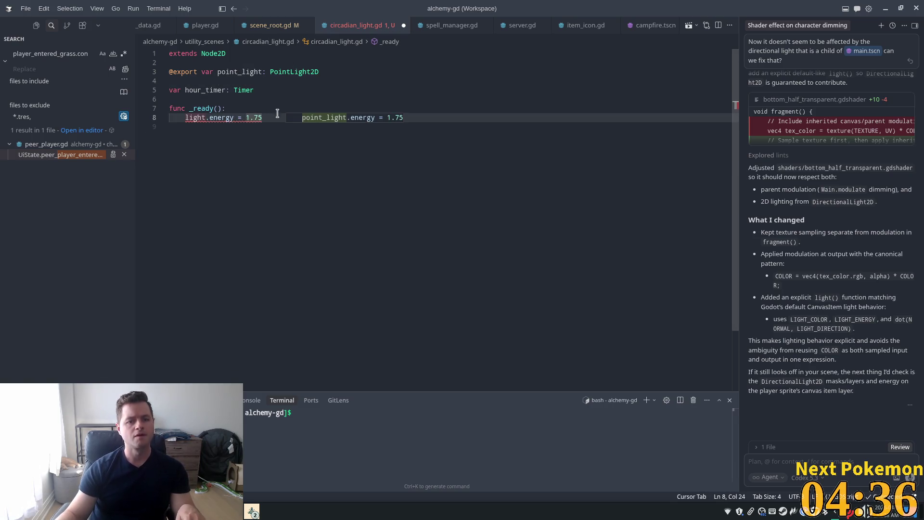
# Select the hour_timer setup lines 29–33 in scene_root.gd.
pyautogui.click(274, 25)
pyautogui.click(217, 221)
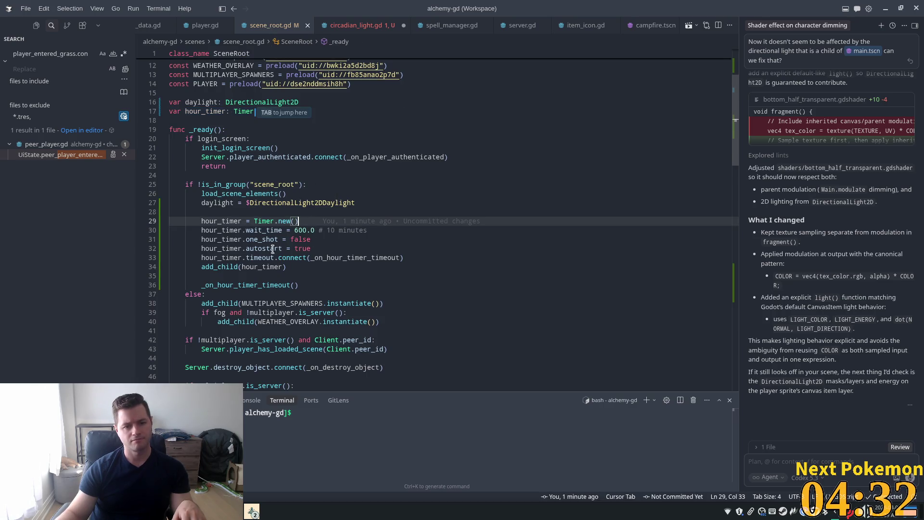
pyautogui.moveTo(202, 220)
pyautogui.mouseDown()
pyautogui.moveTo(270, 230)
pyautogui.moveTo(310, 250)
pyautogui.moveTo(308, 258)
pyautogui.mouseUp()
pyautogui.moveTo(309, 261)
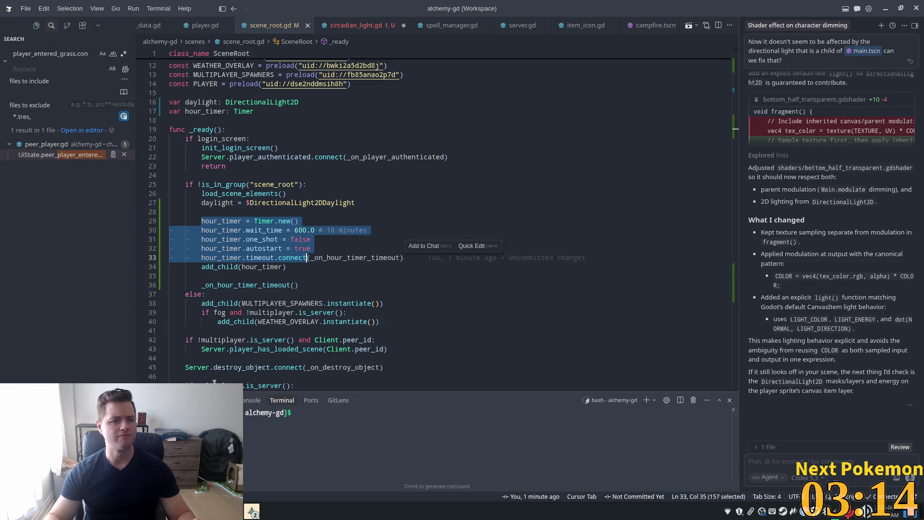
pyautogui.hotkey('alt', 'Tab')
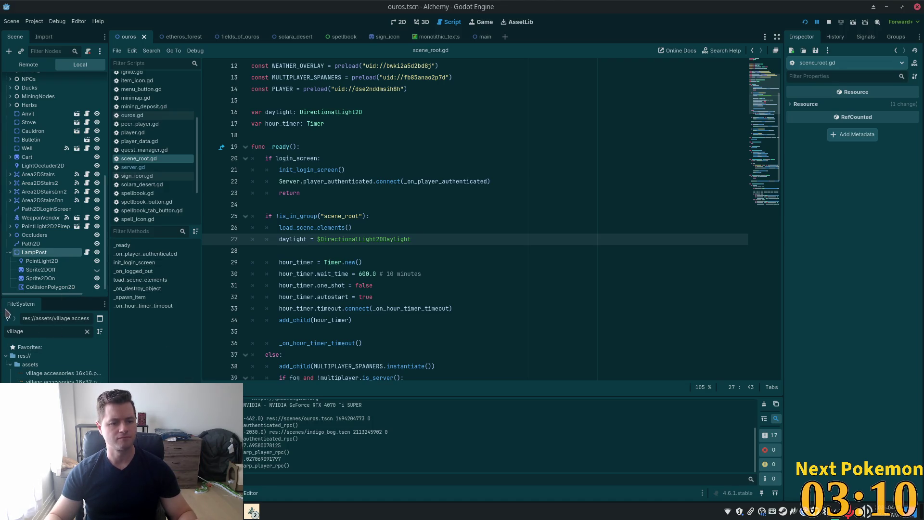
# Clear the village filter in the FileSystem, collapse assets, and expand the autoload folder.
pyautogui.click(87, 332)
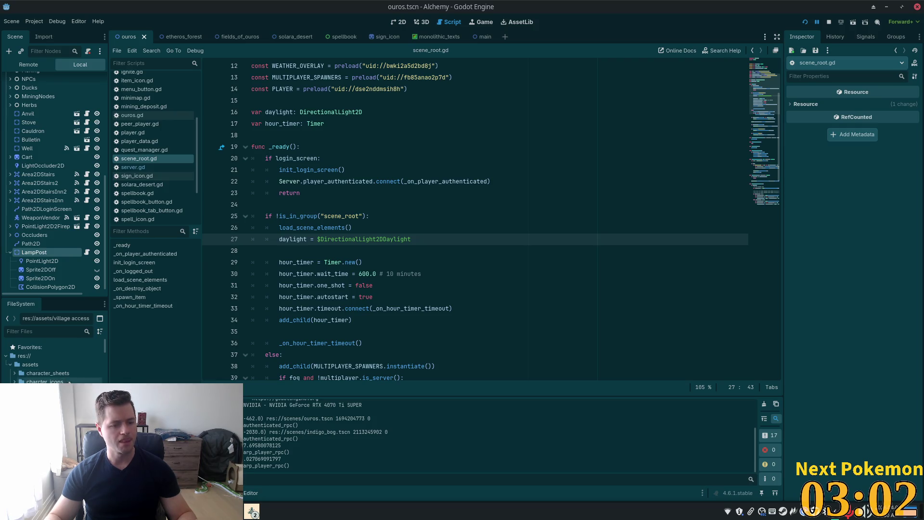
pyautogui.click(10, 365)
pyautogui.click(34, 374)
pyautogui.click(10, 374)
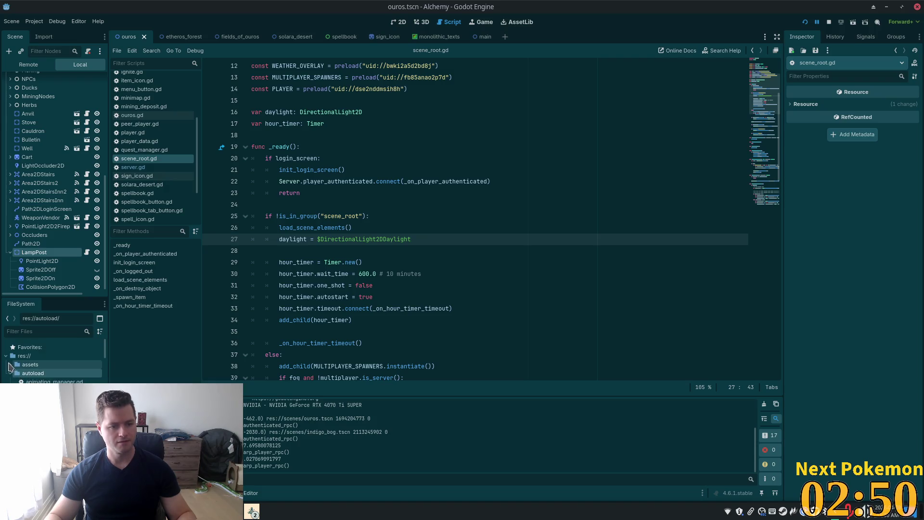
# Create a new Node script res://autoload/time_event_manager.gd from the autoload folder's context menu.
pyautogui.rightClick(40, 374)
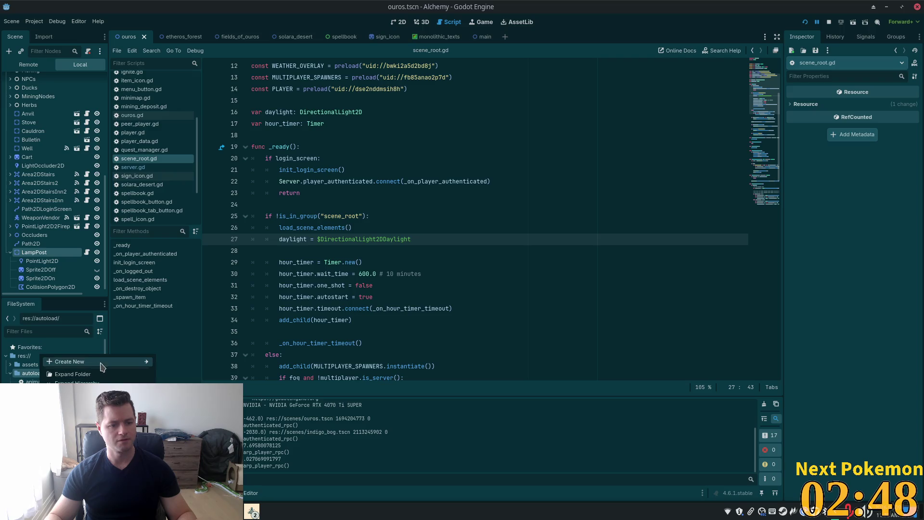
pyautogui.moveTo(96, 361)
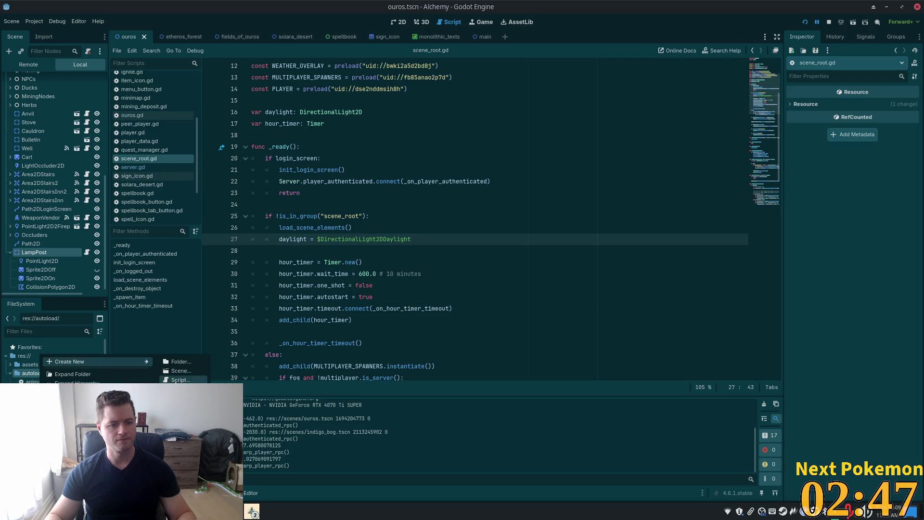
pyautogui.click(198, 380)
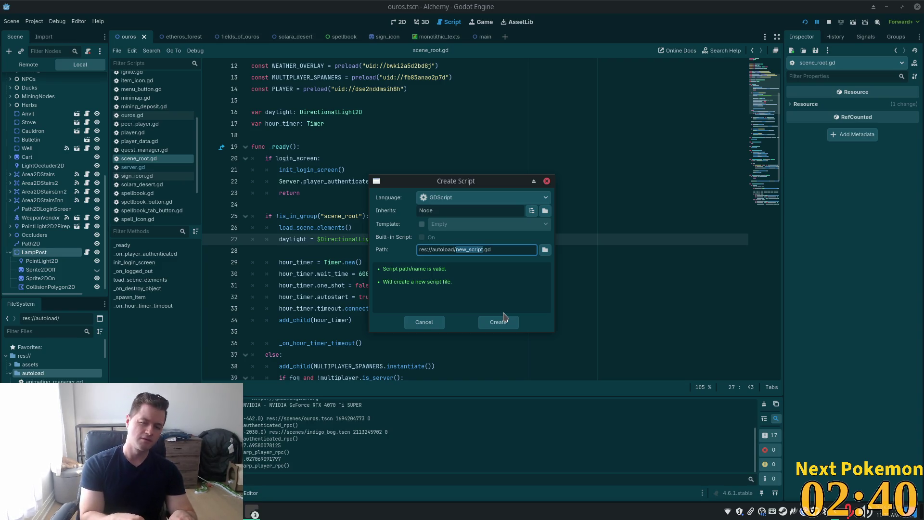
pyautogui.write('time_even')
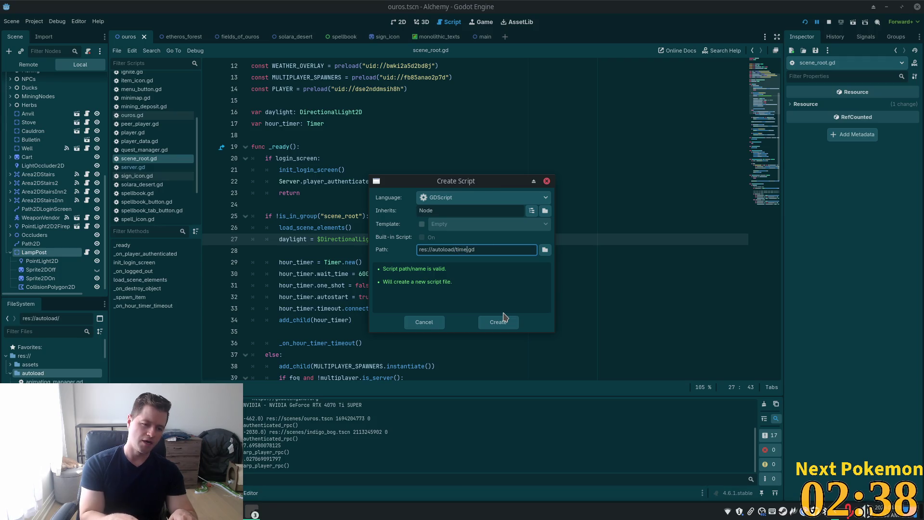
pyautogui.write('t_manager')
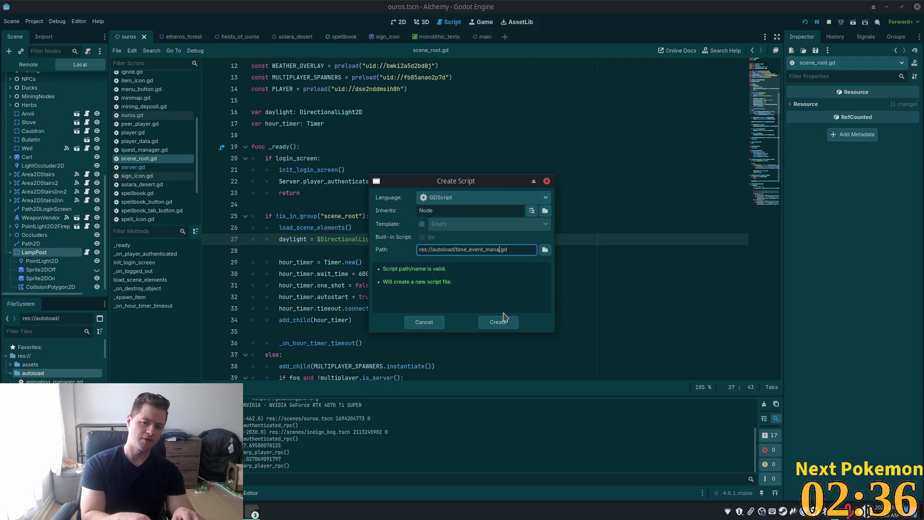
pyautogui.press('BackSpace')
pyautogui.write('r')
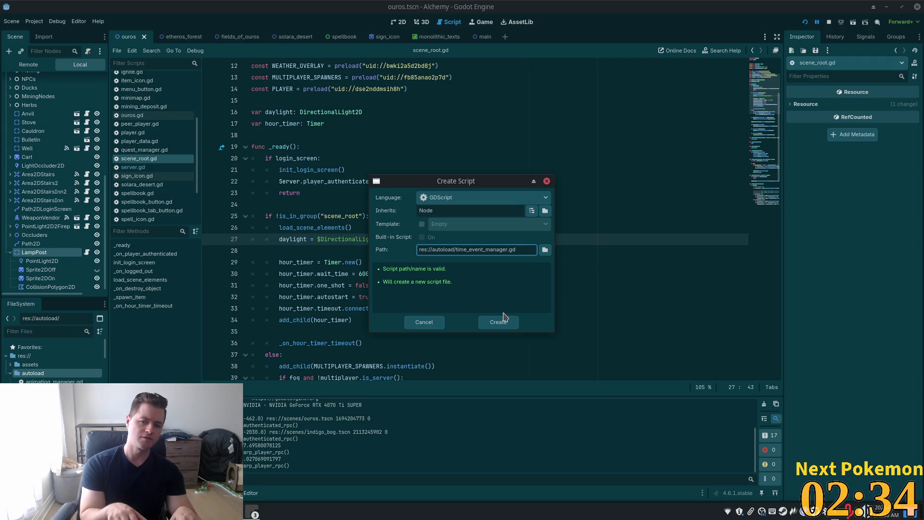
pyautogui.click(502, 316)
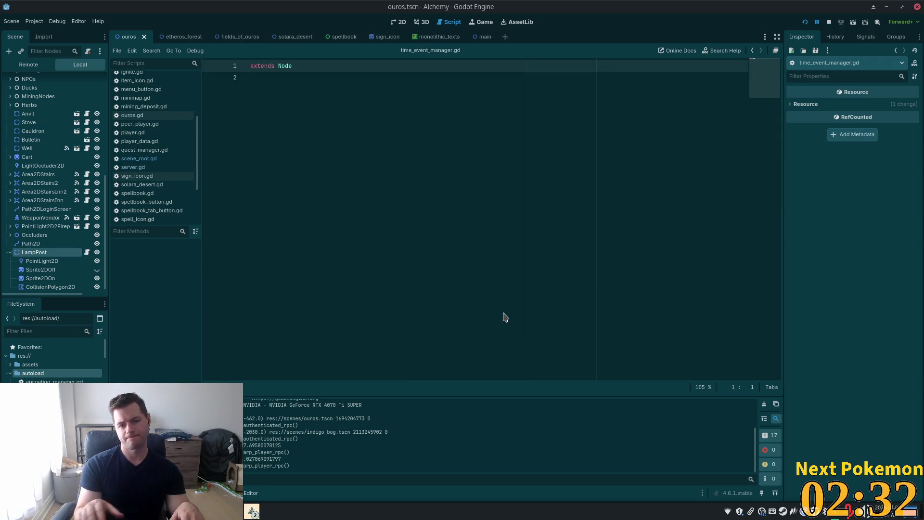
# Write 'var ten_minute_timer: Timer' and an empty _ready() -> void function, then save.
pyautogui.click(387, 175)
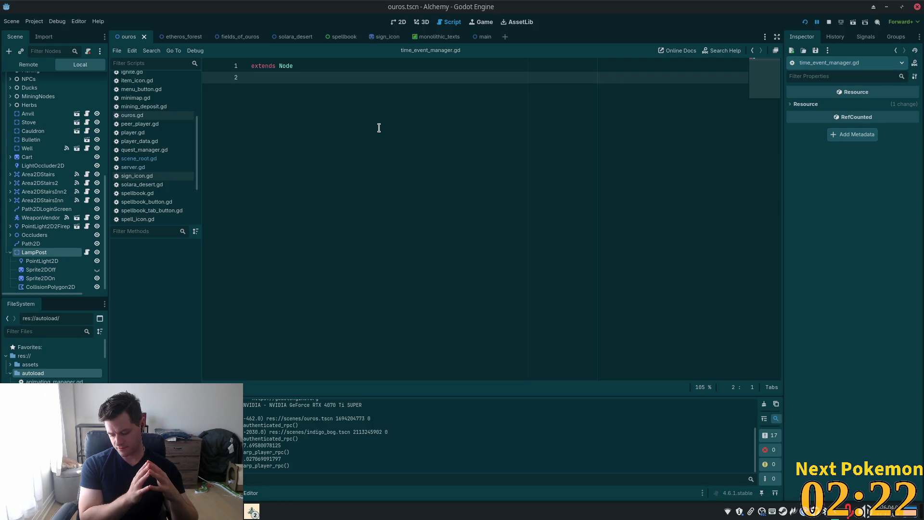
pyautogui.press('Return')
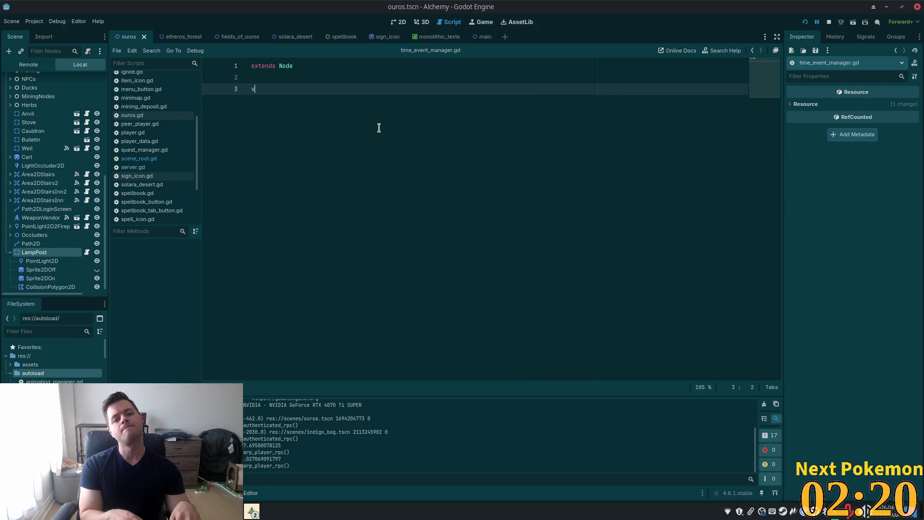
pyautogui.write('ar')
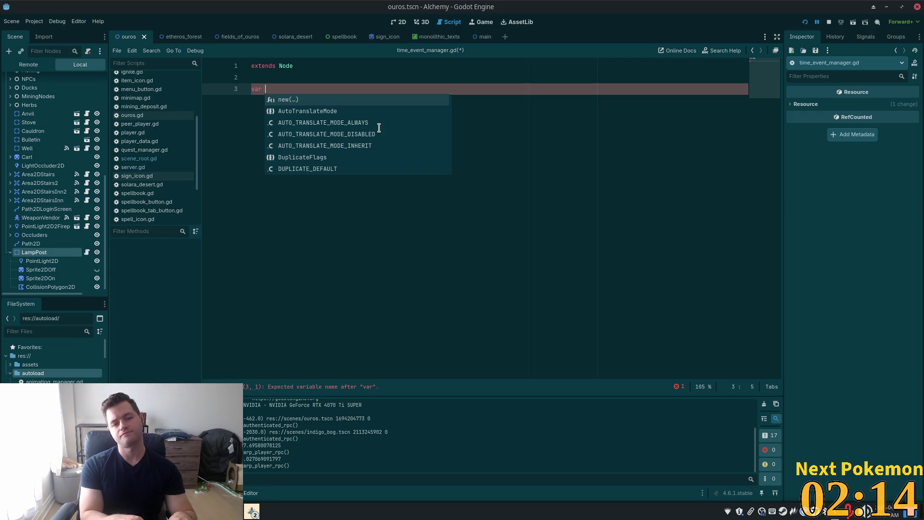
pyautogui.write('ten_minute_')
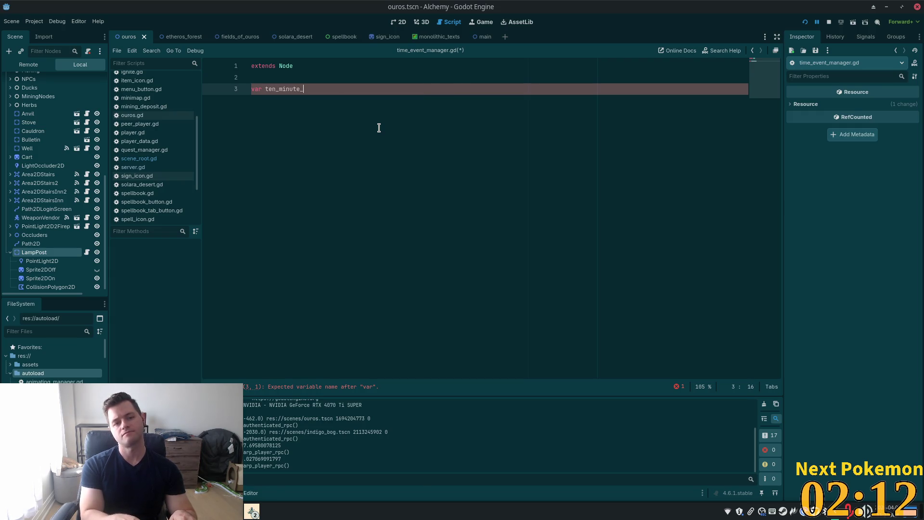
pyautogui.write('timer')
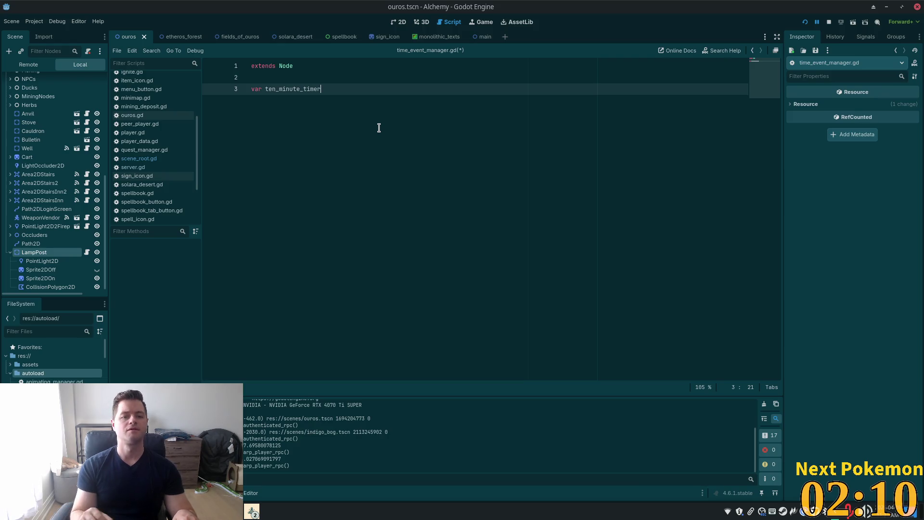
pyautogui.write(': Timer')
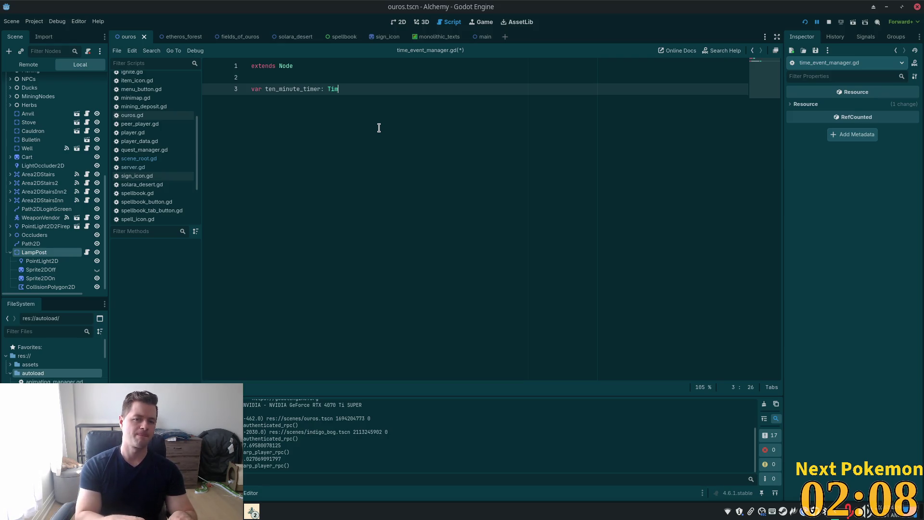
pyautogui.press('Return')
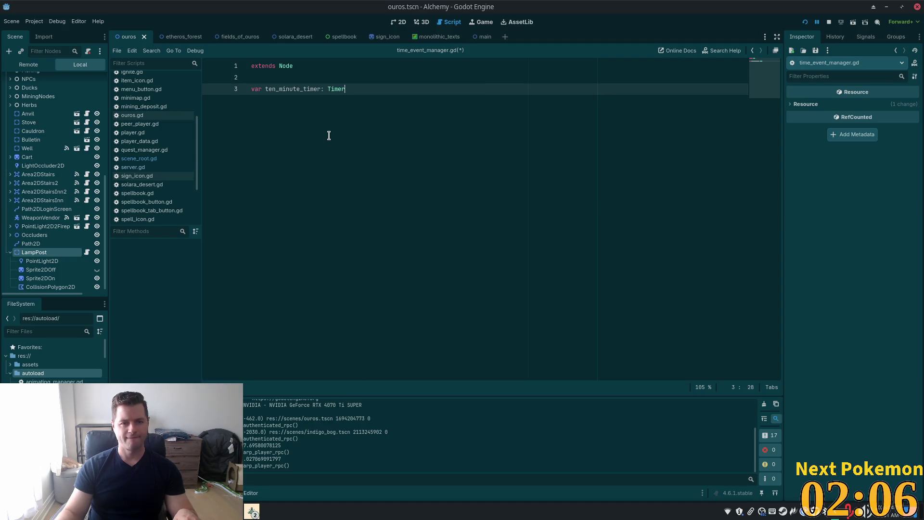
pyautogui.press('Return')
pyautogui.press('Return')
pyautogui.write('func')
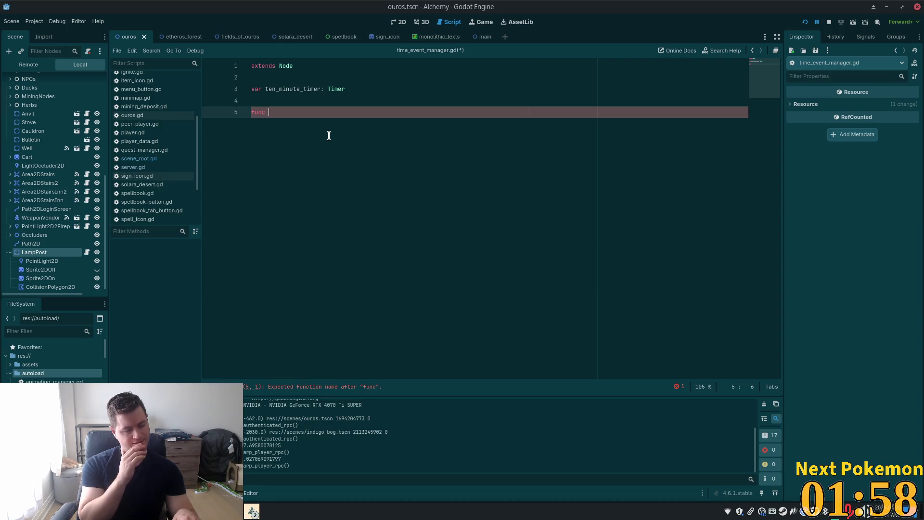
pyautogui.write('_re')
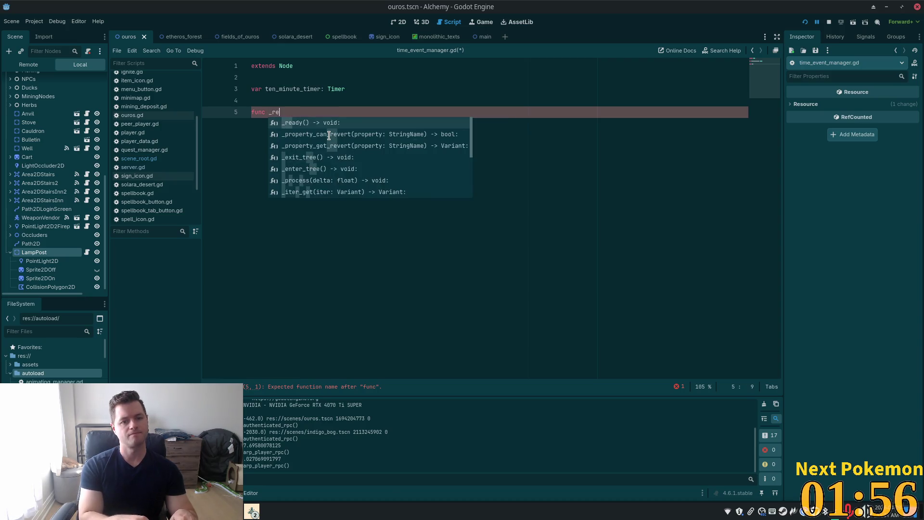
pyautogui.write('ady')
pyautogui.press('Return')
pyautogui.press('Return')
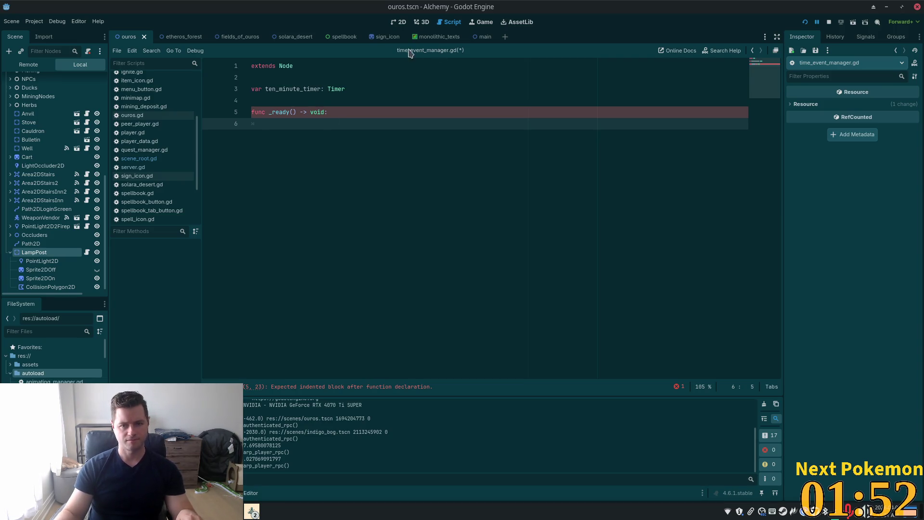
pyautogui.hotkey('ctrl', 's')
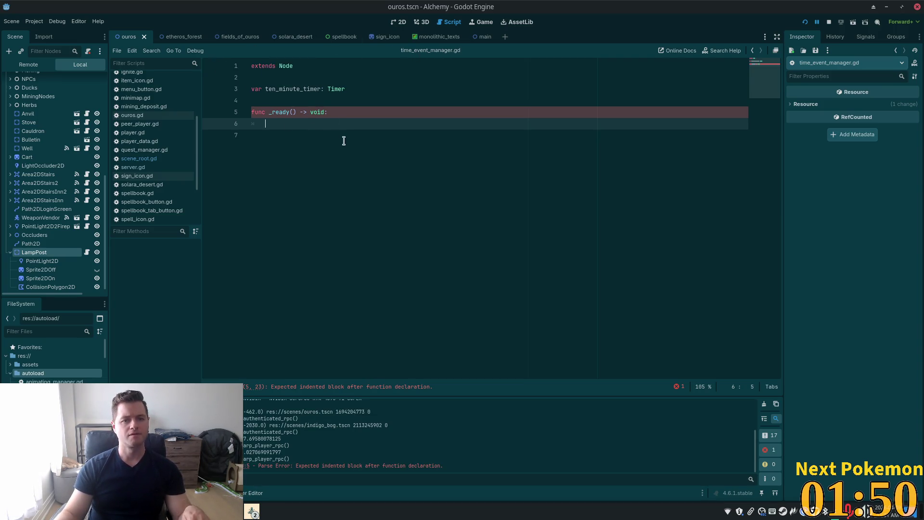
# Register res://autoload/time_event_manager.gd as the TimeEventManager autoload in Project Settings.
pyautogui.click(30, 23)
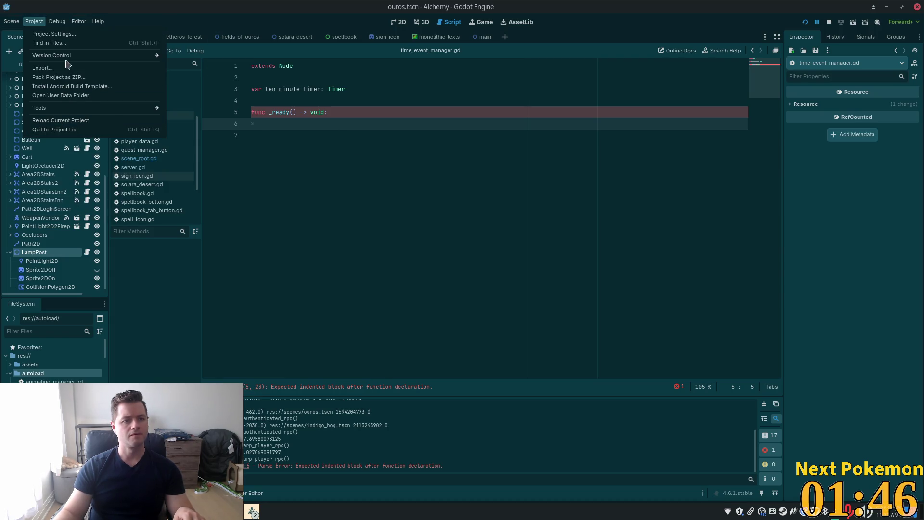
pyautogui.click(63, 34)
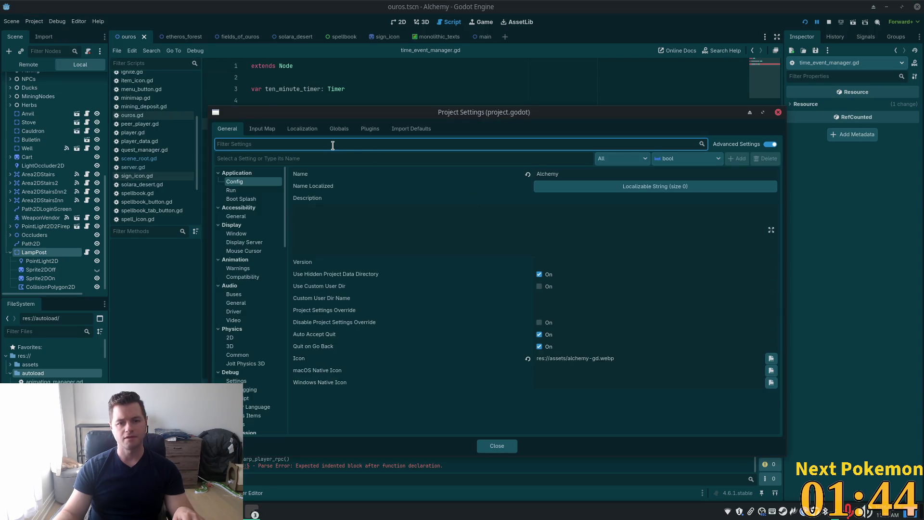
pyautogui.click(338, 129)
pyautogui.click(357, 163)
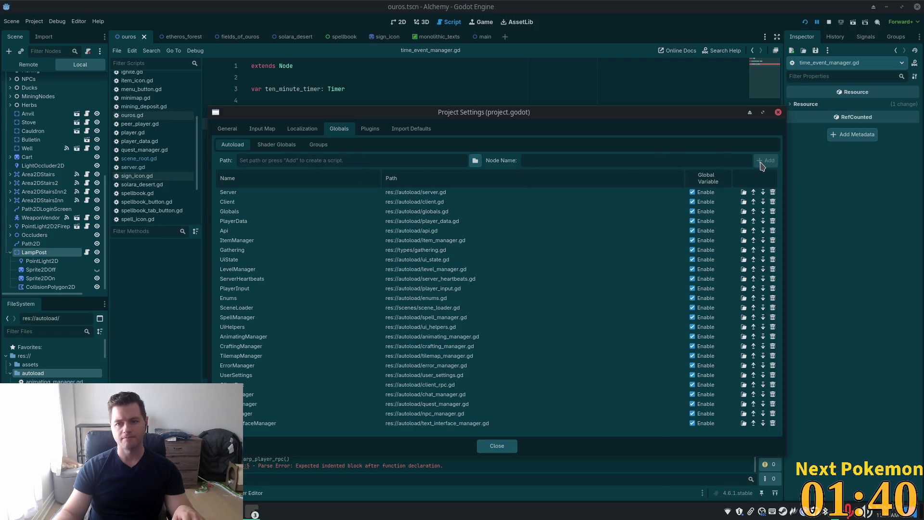
pyautogui.click(476, 161)
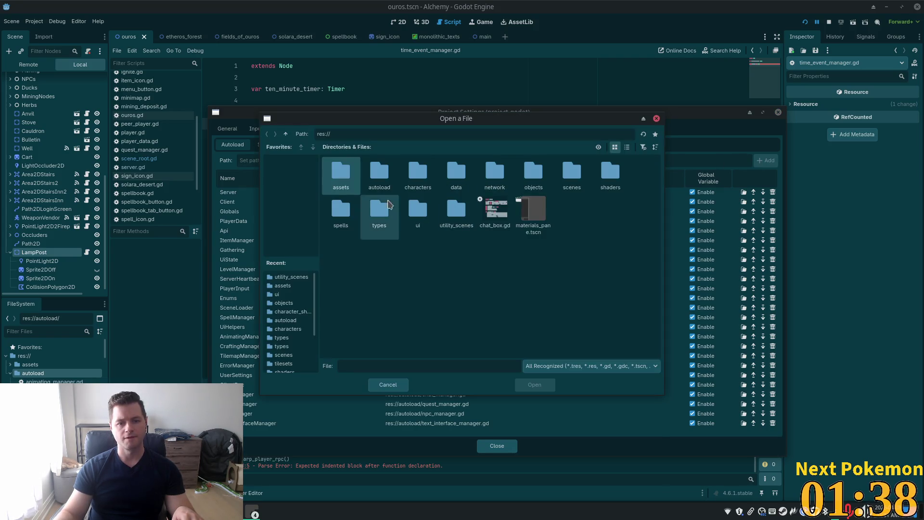
pyautogui.click(416, 262)
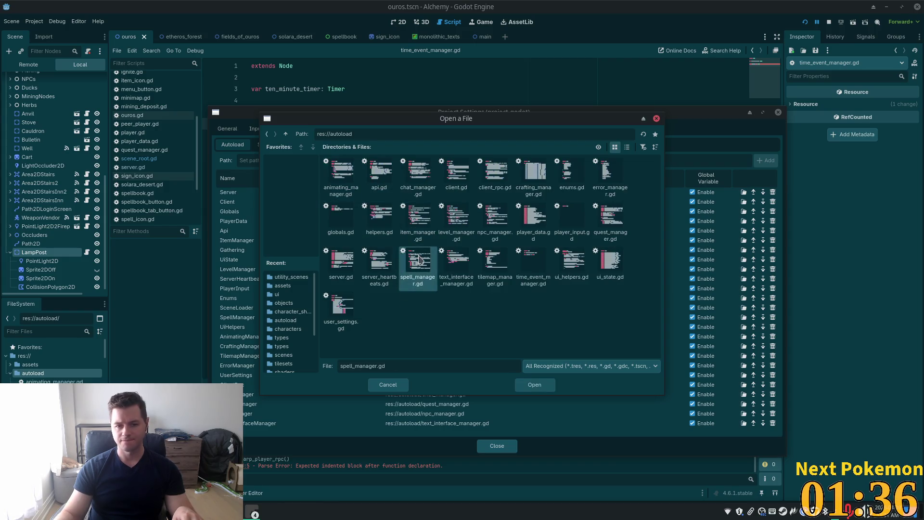
pyautogui.click(455, 266)
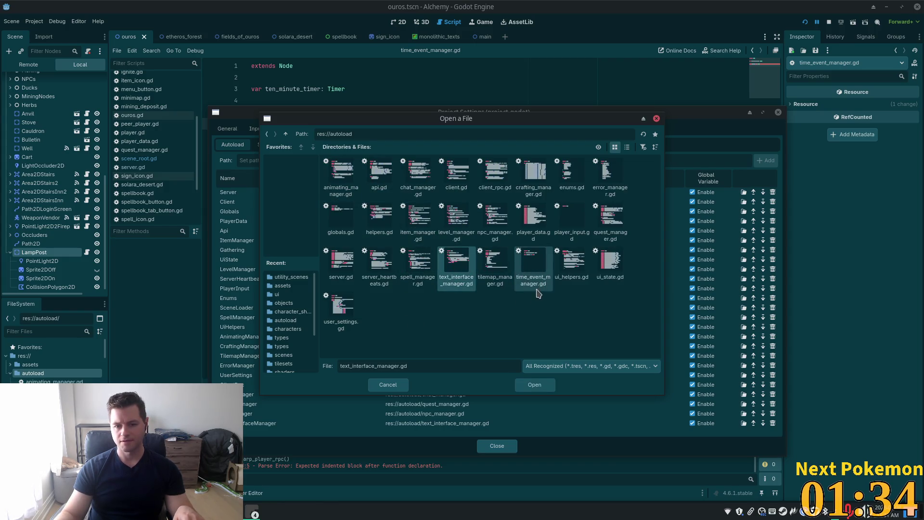
pyautogui.doubleClick(534, 262)
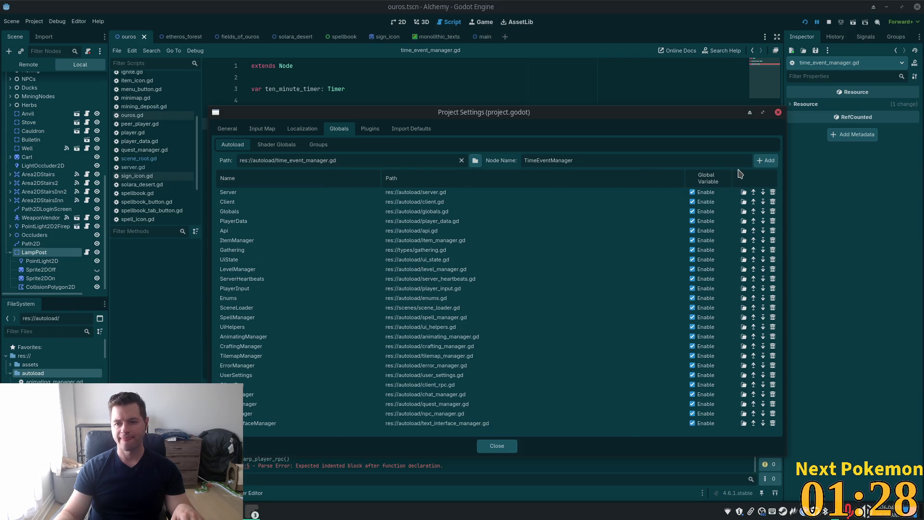
pyautogui.click(766, 160)
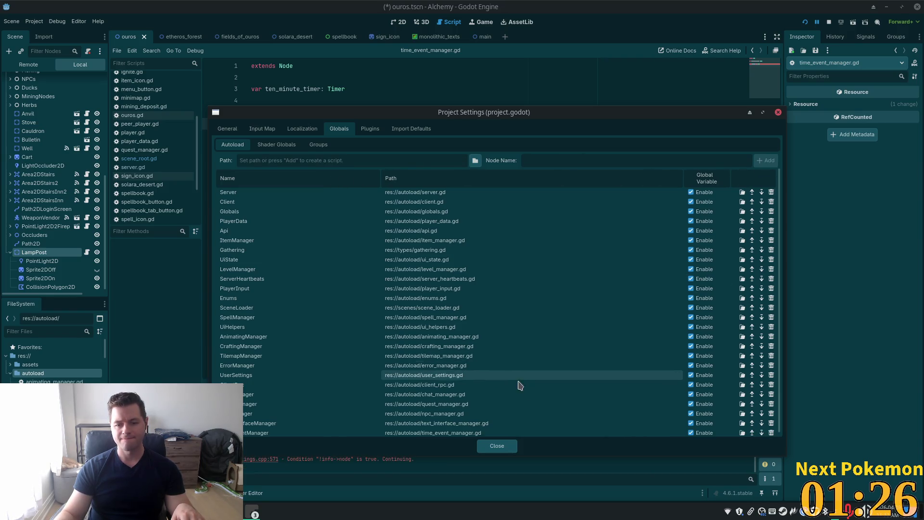
# Close Project Settings, save the current scene, and switch back to Cursor.
pyautogui.click(490, 447)
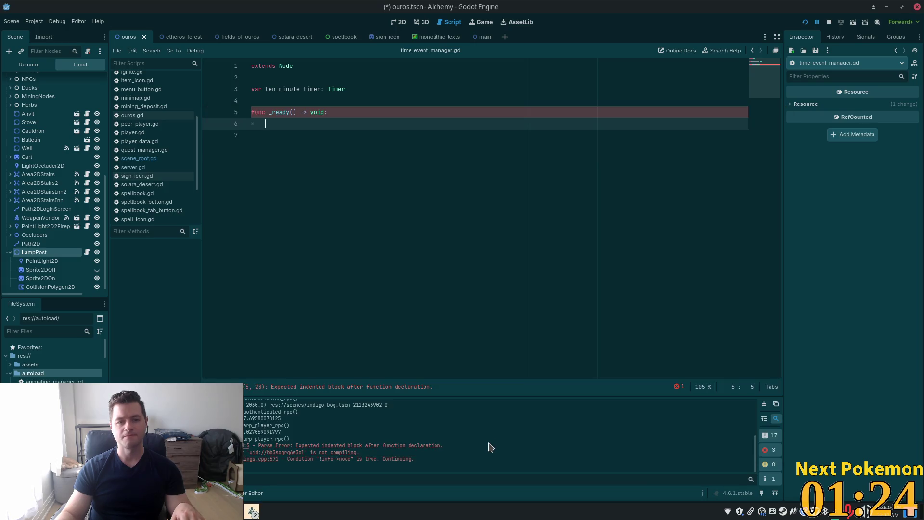
pyautogui.click(374, 78)
pyautogui.hotkey('ctrl', 's')
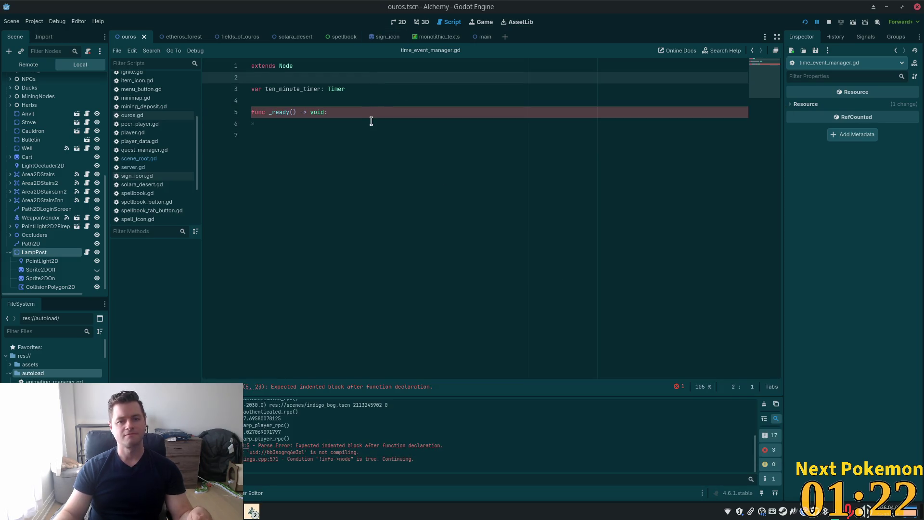
pyautogui.hotkey('alt', 'Tab')
pyautogui.click(453, 159)
# Open time_event_manager.gd in Cursor with Quick Open.
pyautogui.hotkey('ctrl', 'p')
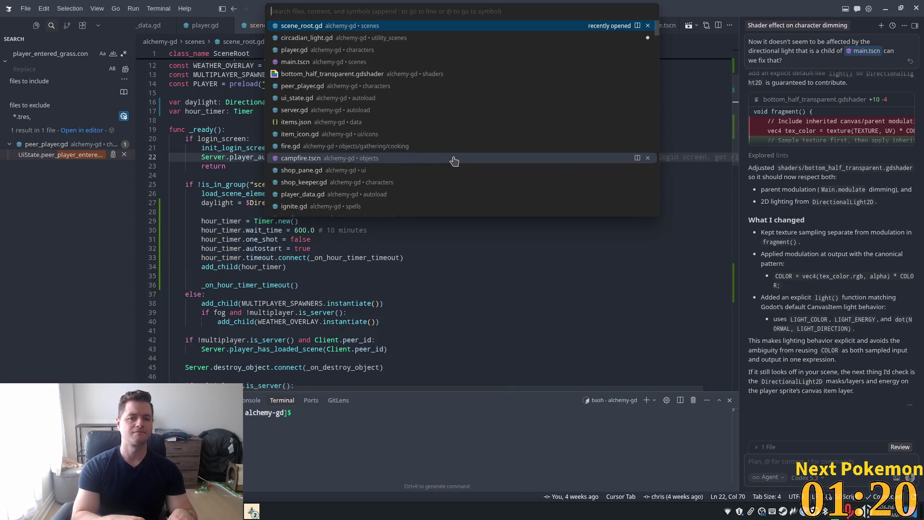
pyautogui.write('time_')
pyautogui.press('Return')
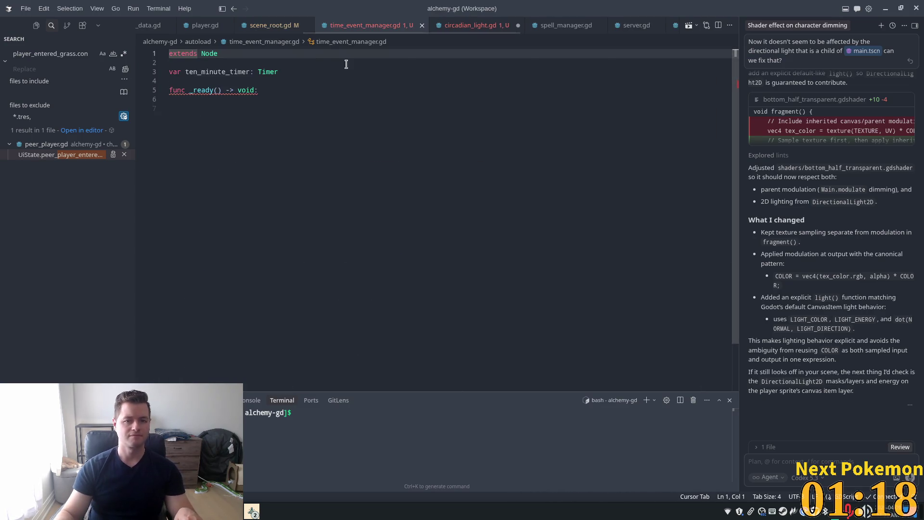
# Select scene_root.gd's hour_timer setup lines 29–34 inside _ready.
pyautogui.click(469, 25)
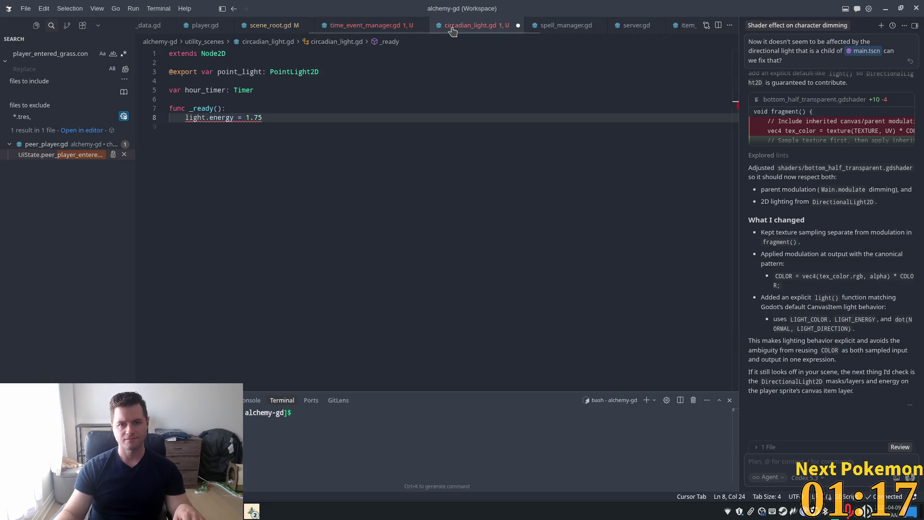
pyautogui.click(260, 28)
pyautogui.click(259, 93)
pyautogui.click(260, 111)
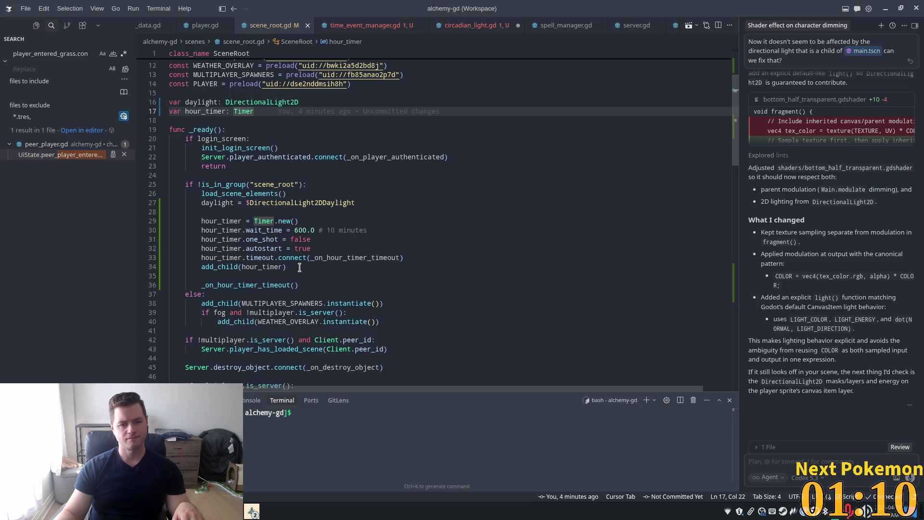
pyautogui.moveTo(326, 248); pyautogui.dragTo(240, 248)
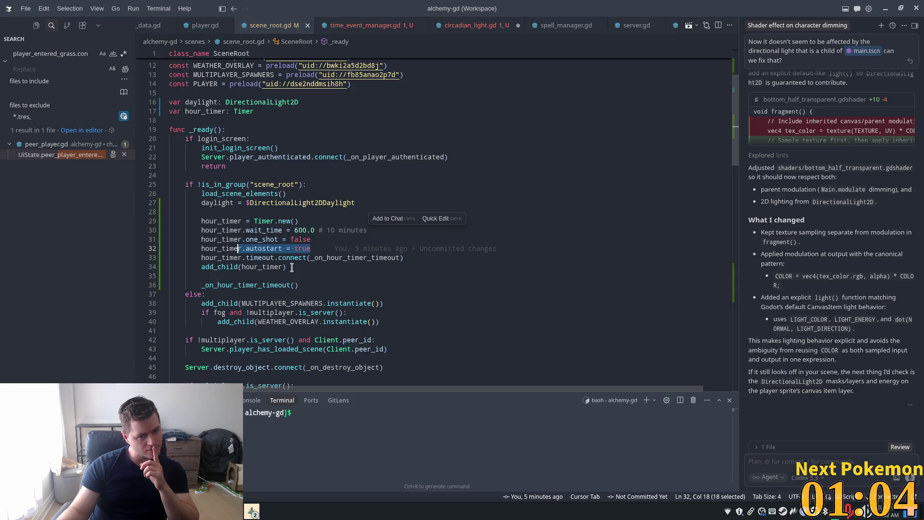
pyautogui.moveTo(292, 267); pyautogui.dragTo(201, 219)
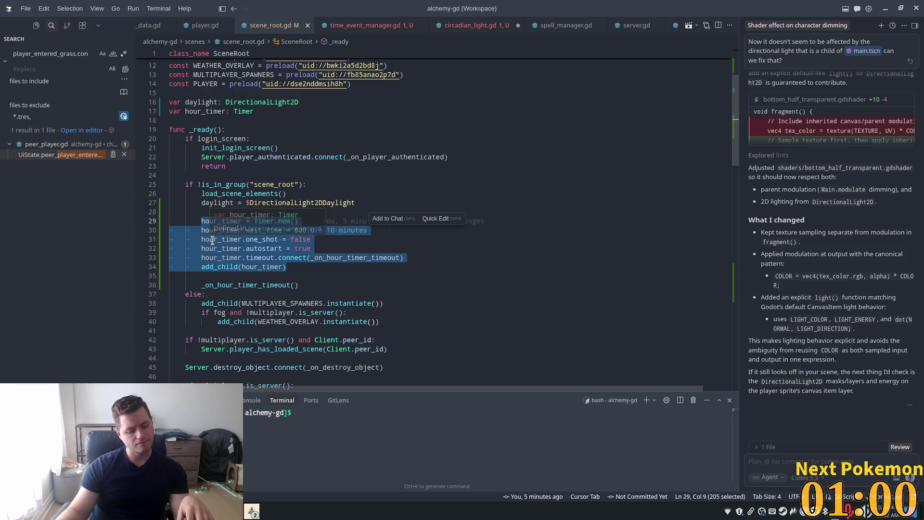
# Accept Cursor's suggested timer setup code in time_event_manager.gd's _ready and outdent lines 7–11.
pyautogui.click(377, 25)
pyautogui.click(206, 102)
pyautogui.press('Tab')
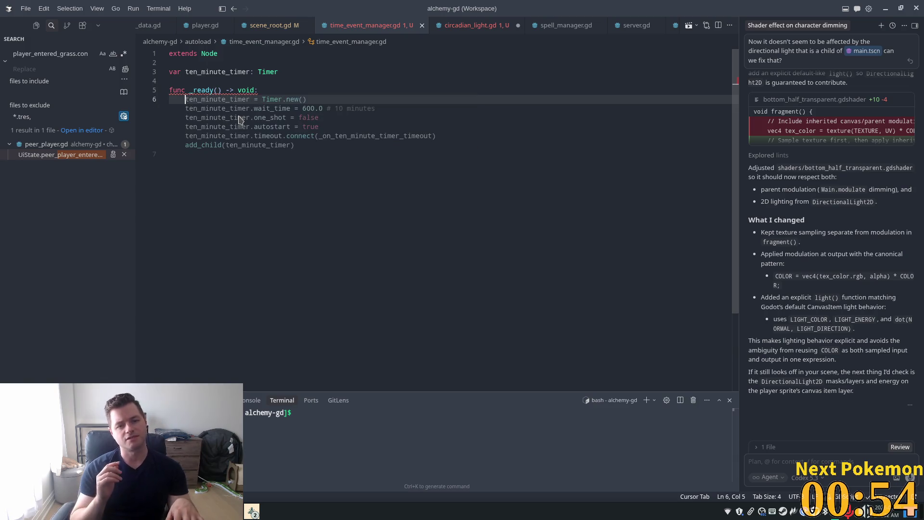
pyautogui.press('Tab')
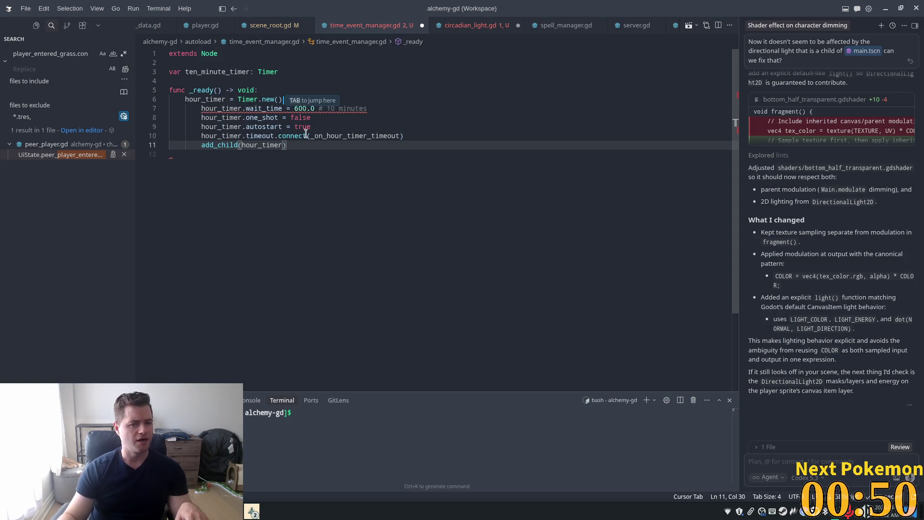
pyautogui.moveTo(287, 145)
pyautogui.mouseDown()
pyautogui.moveTo(192, 102)
pyautogui.moveTo(201, 108)
pyautogui.mouseUp()
pyautogui.hotkey('shift', 'Tab')
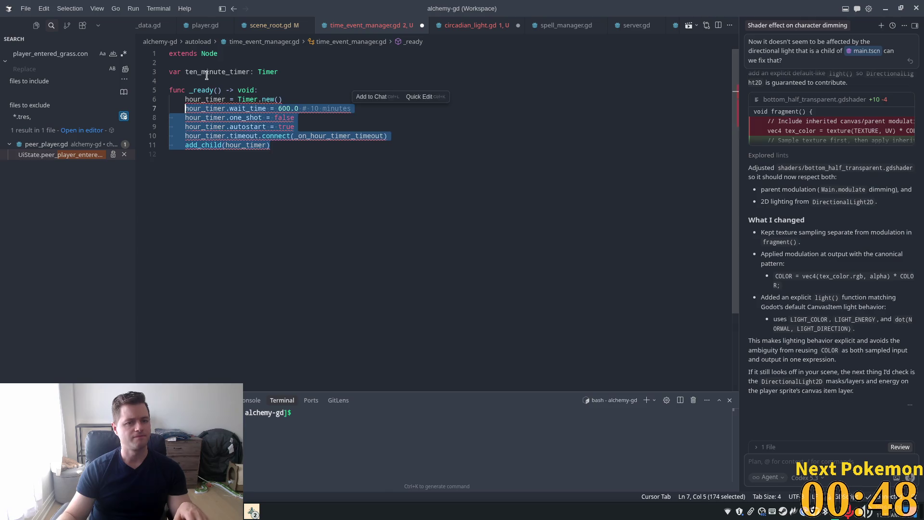
# Rename every hour_timer in _ready to ten_minute_timer and delete the timeout connection line.
pyautogui.doubleClick(207, 71)
pyautogui.doubleClick(205, 99)
pyautogui.hotkey('ctrl', 'd')
pyautogui.hotkey('ctrl', 'd')
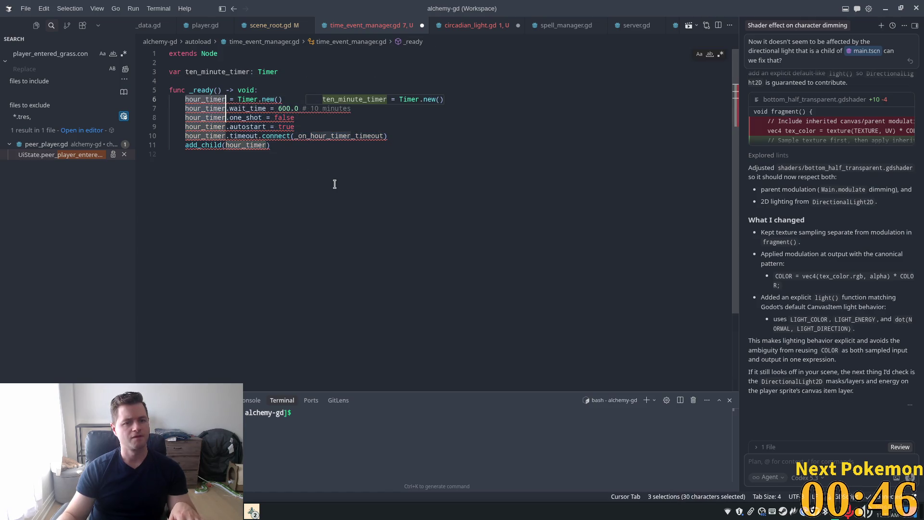
pyautogui.hotkey('ctrl', 'd')
pyautogui.hotkey('ctrl', 'd')
pyautogui.hotkey('ctrl', 'd')
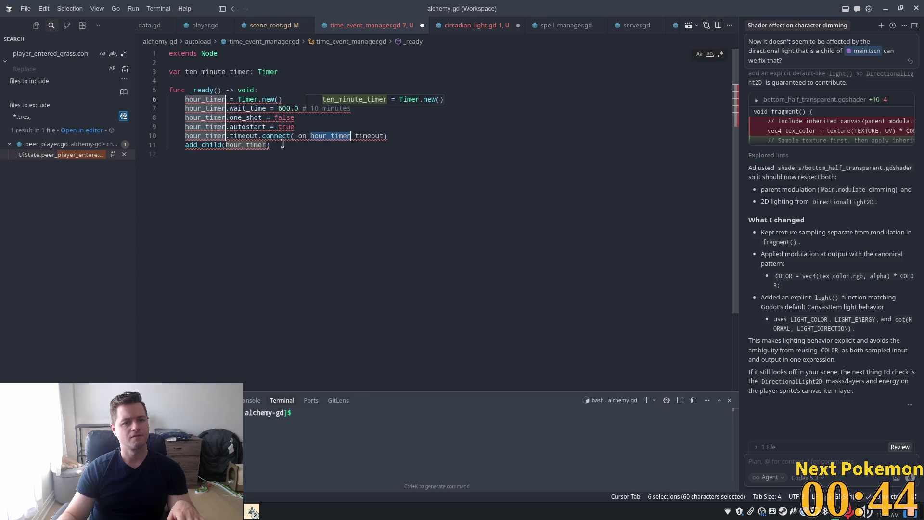
pyautogui.hotkey('ctrl', 'd')
pyautogui.press('Tab')
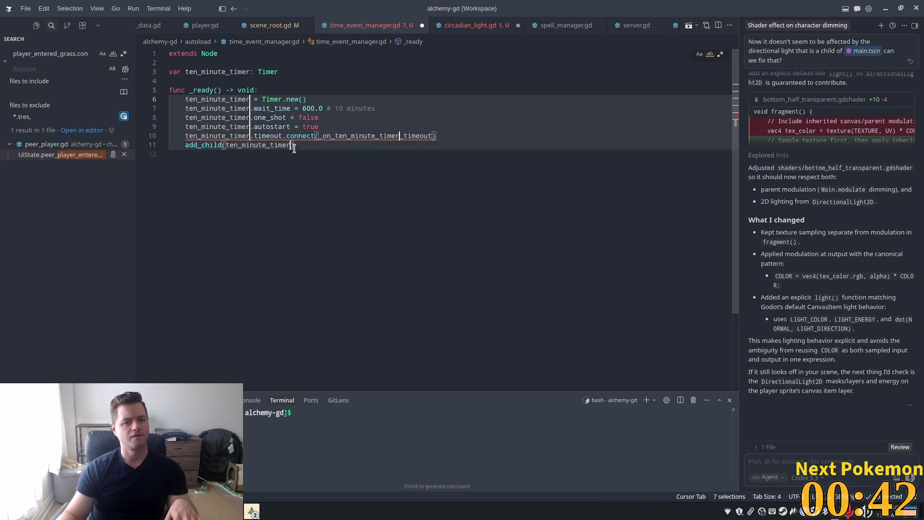
pyautogui.click(294, 146)
pyautogui.moveTo(436, 136); pyautogui.dragTo(110, 136)
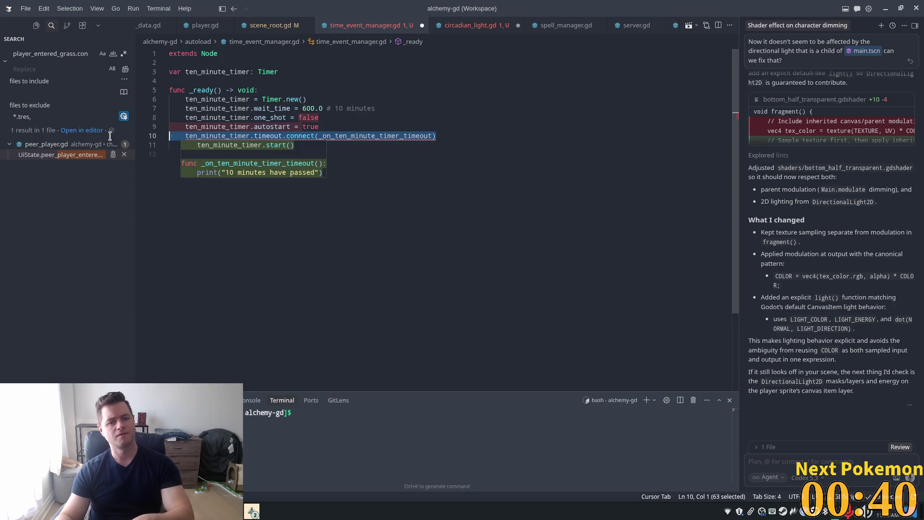
pyautogui.press('BackSpace')
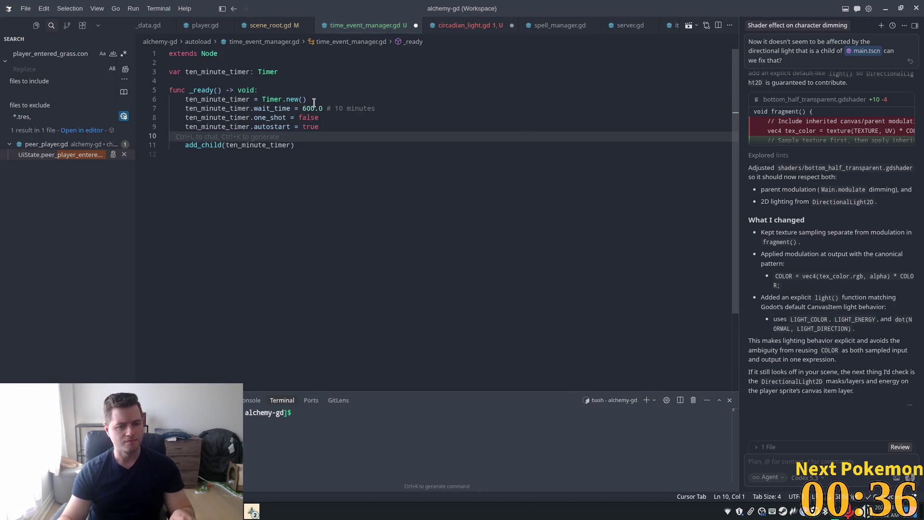
# Rename the timer variable to ten_minutes on line 3 and throughout _ready, then save.
pyautogui.doubleClick(228, 72)
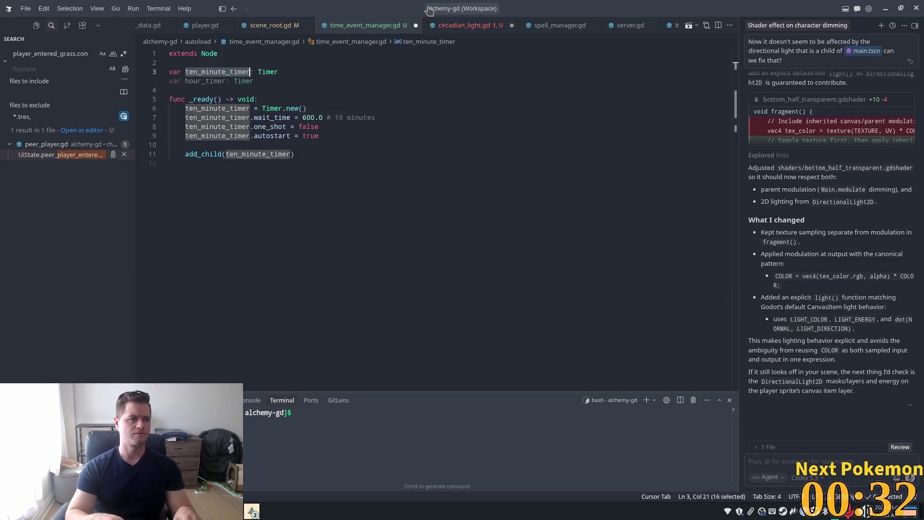
pyautogui.press('BackSpace')
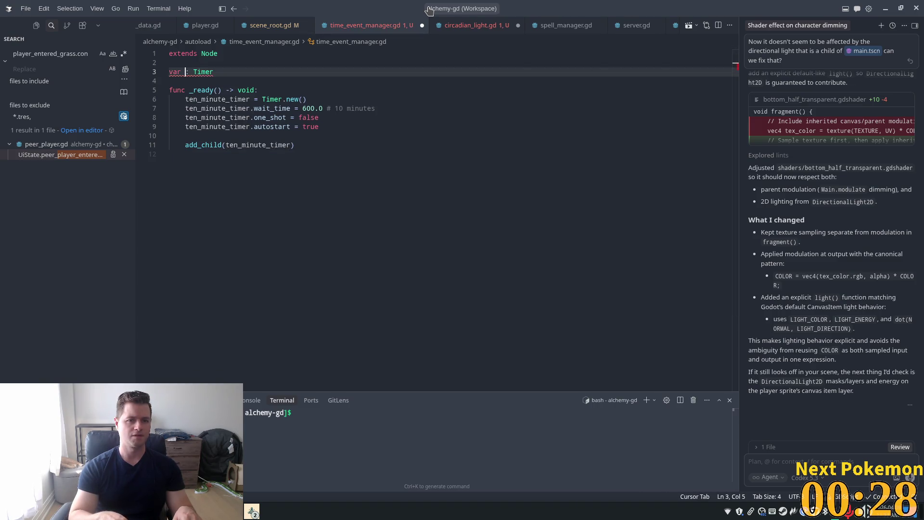
pyautogui.hotkey('ctrl', 'z')
pyautogui.hotkey('ctrl', 'z')
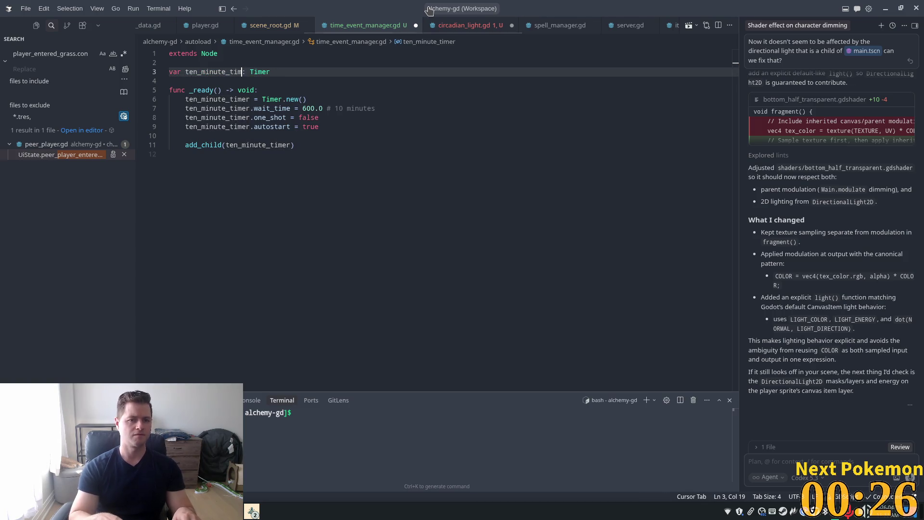
pyautogui.press('BackSpace')
pyautogui.press('BackSpace')
pyautogui.press('BackSpace')
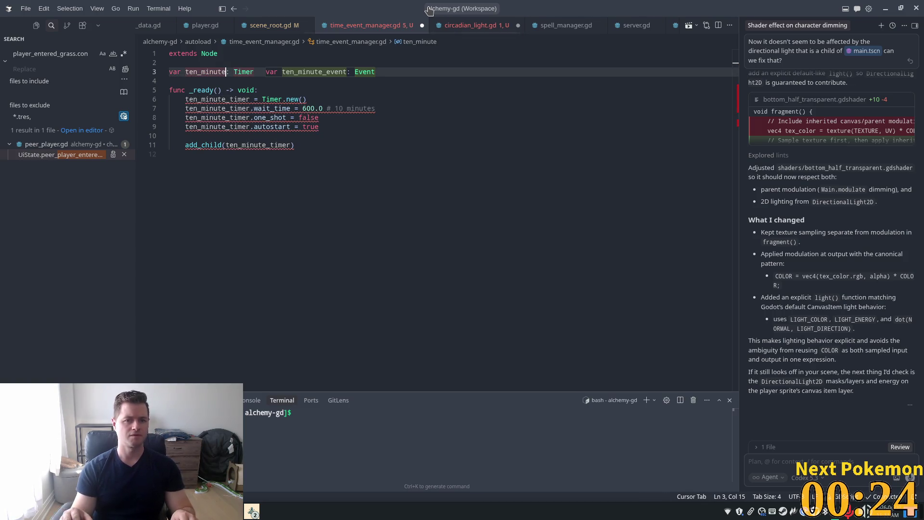
pyautogui.write('s')
pyautogui.click(315, 119)
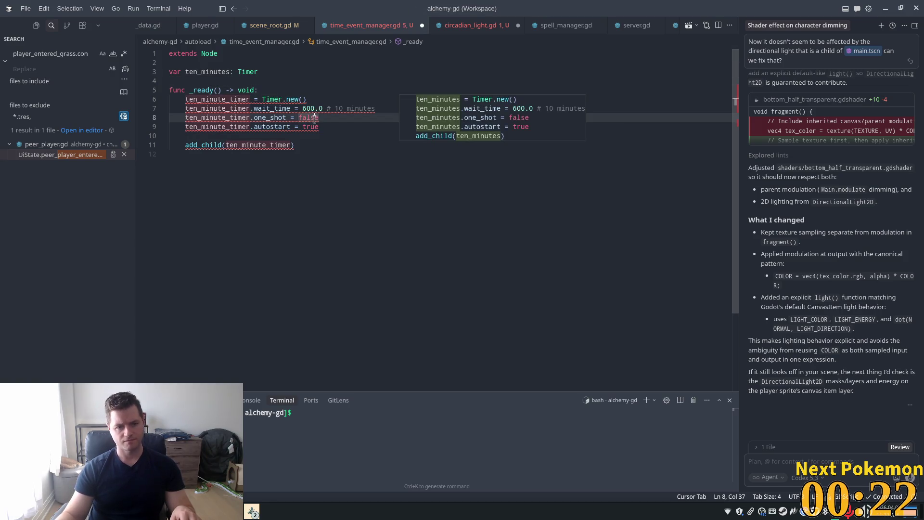
pyautogui.doubleClick(202, 75)
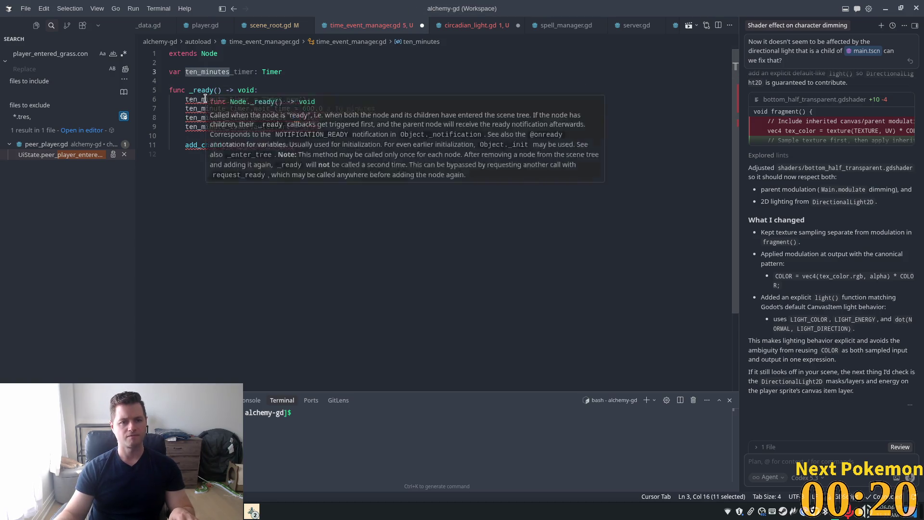
pyautogui.doubleClick(207, 99)
pyautogui.hotkey('ctrl', 'd')
pyautogui.hotkey('ctrl', 'd')
pyautogui.hotkey('ctrl', 'd')
pyautogui.press('Tab')
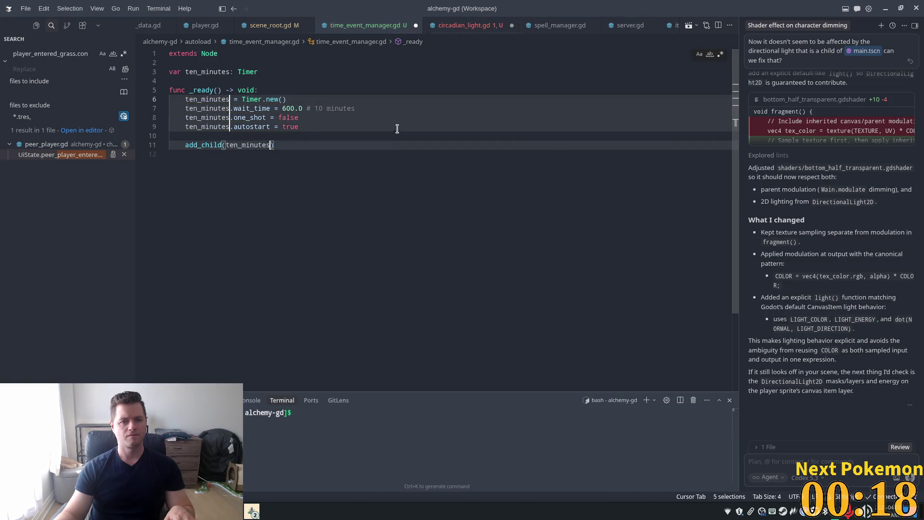
pyautogui.hotkey('ctrl', 's')
pyautogui.click(364, 132)
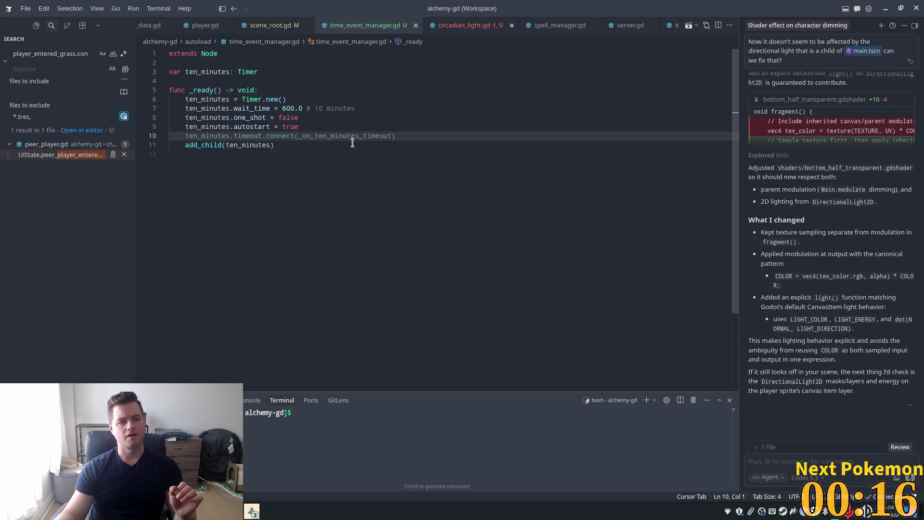
pyautogui.click(318, 168)
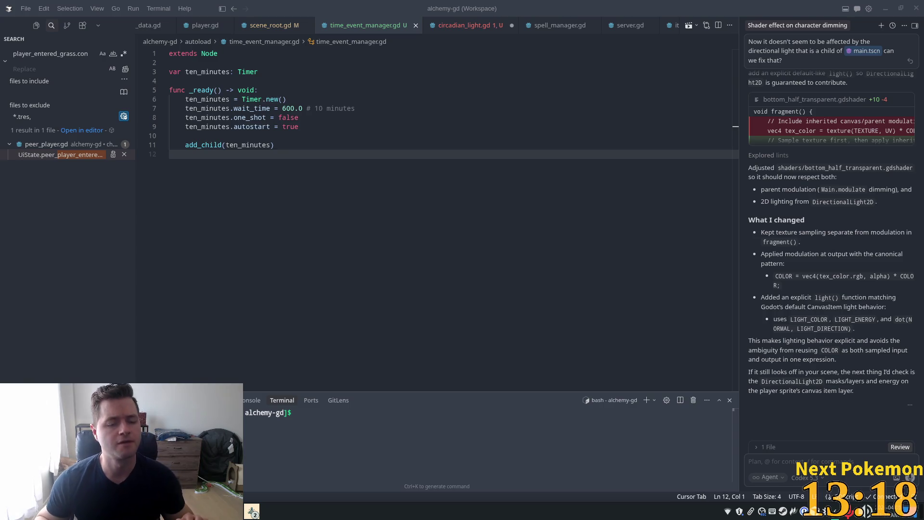
# Review scene_root.gd's hour_timer wait_time, one_shot and autostart lines, then bring Godot Engine forward.
pyautogui.click(372, 99)
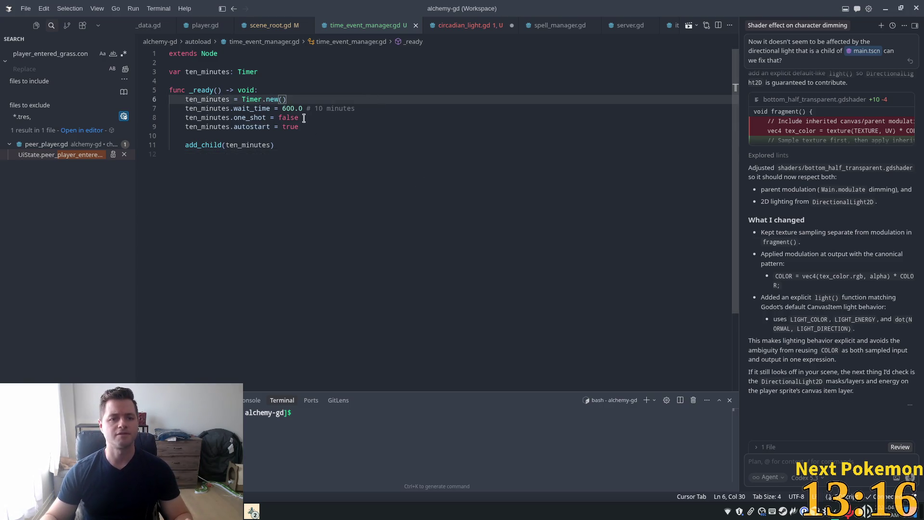
pyautogui.click(264, 26)
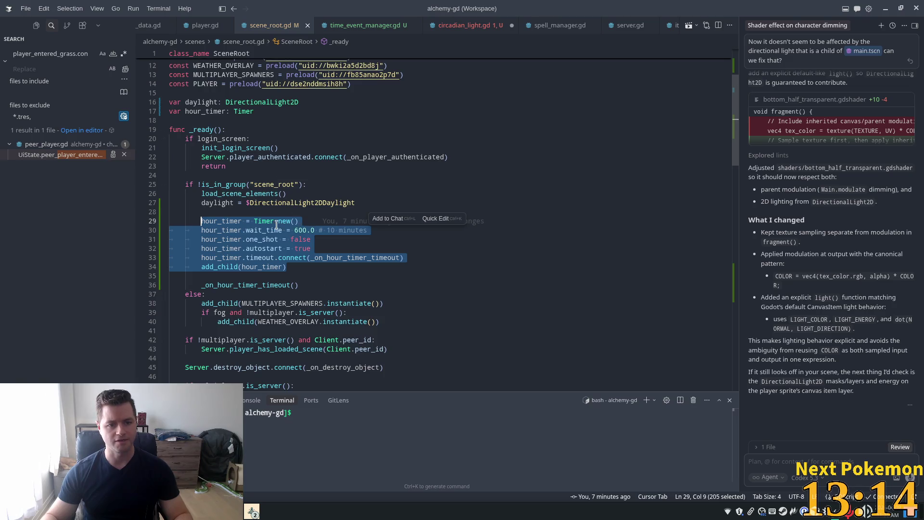
pyautogui.click(245, 241)
pyautogui.moveTo(311, 248); pyautogui.dragTo(141, 227)
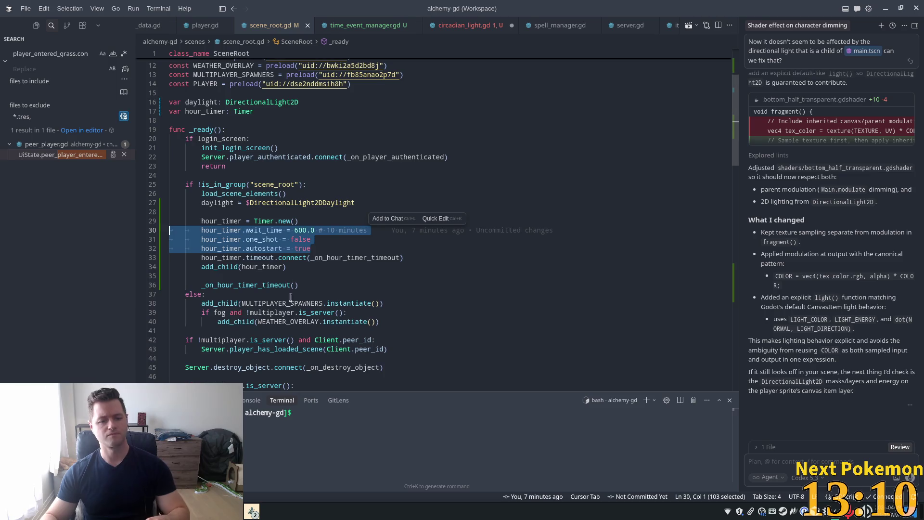
pyautogui.click(278, 239)
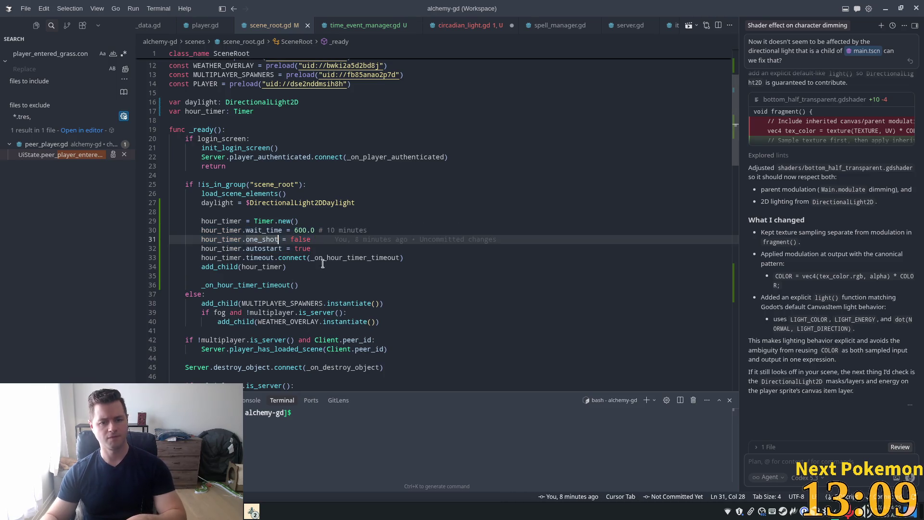
pyautogui.click(252, 511)
pyautogui.click(289, 449)
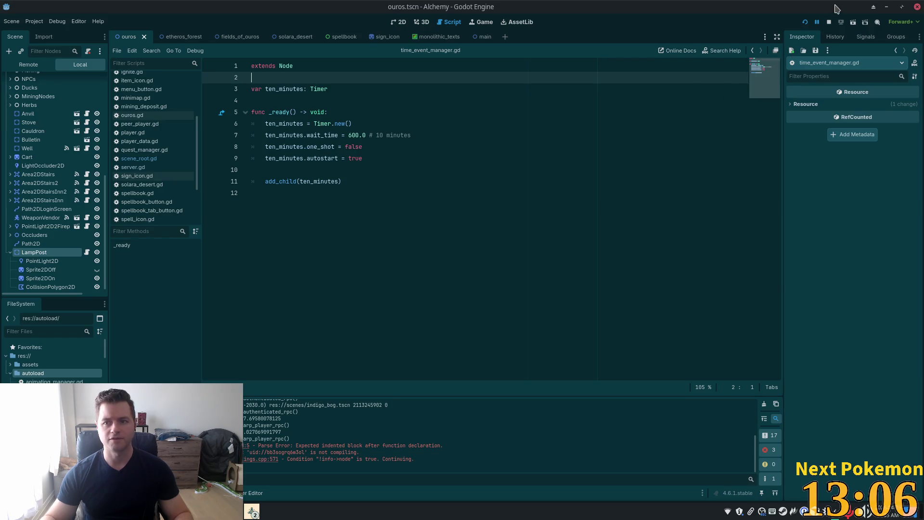
# Test-run the game from Godot to Alchemy's login screen, then return to Cursor.
pyautogui.click(804, 22)
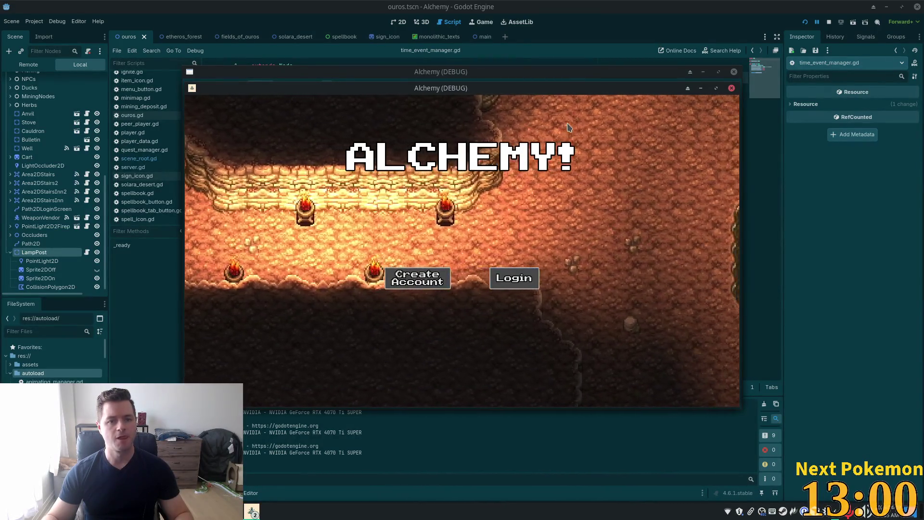
pyautogui.hotkey('alt', 'Tab')
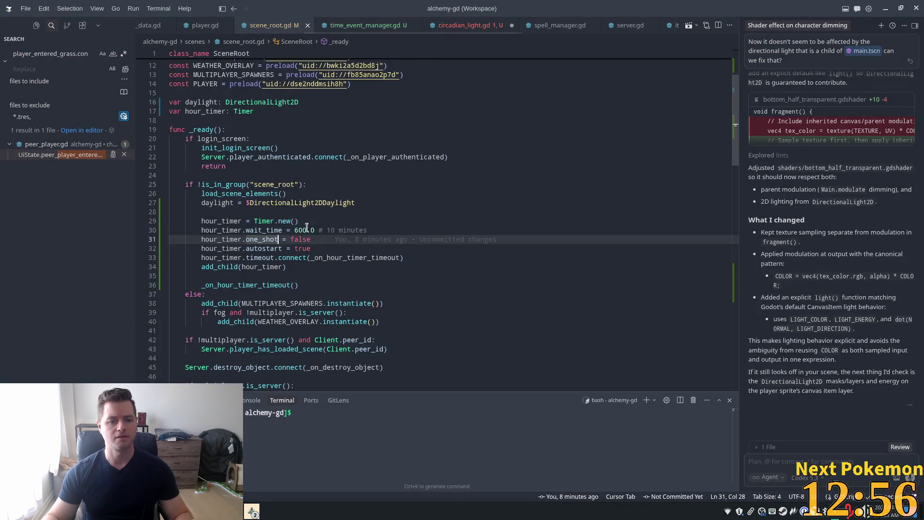
# Delete scene_root.gd's hour_timer declaration and setup, connecting TimeEventManager.ten_minutes timeout instead.
pyautogui.moveTo(301, 221); pyautogui.dragTo(304, 231)
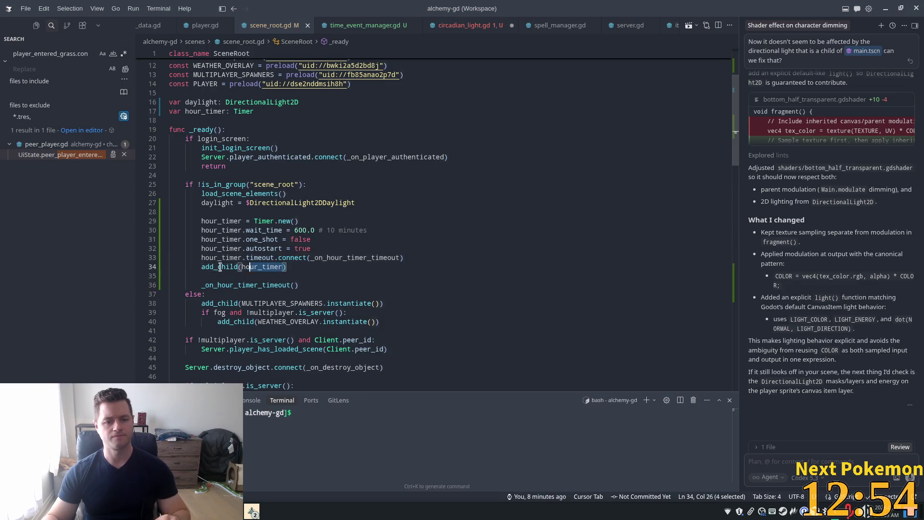
pyautogui.moveTo(287, 267); pyautogui.dragTo(170, 267)
pyautogui.press('BackSpace')
pyautogui.press('BackSpace')
pyautogui.moveTo(310, 248); pyautogui.dragTo(169, 221)
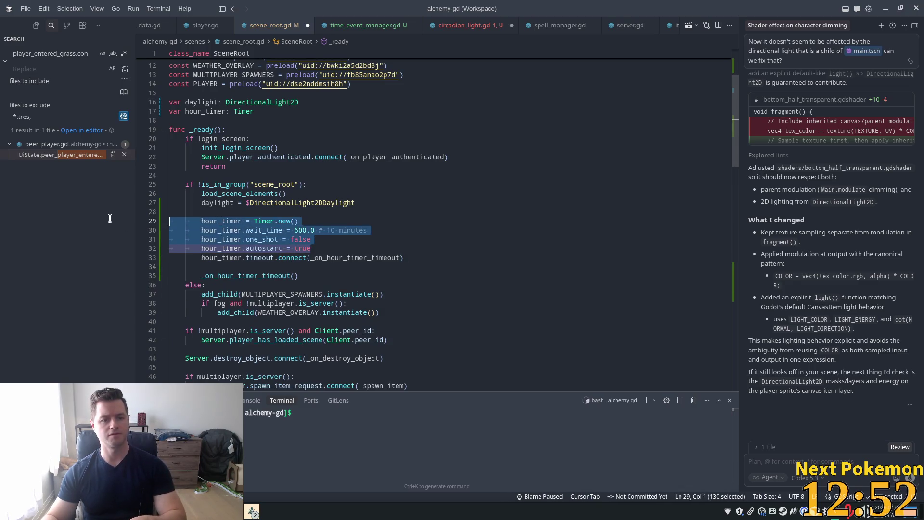
pyautogui.press('BackSpace')
pyautogui.press('BackSpace')
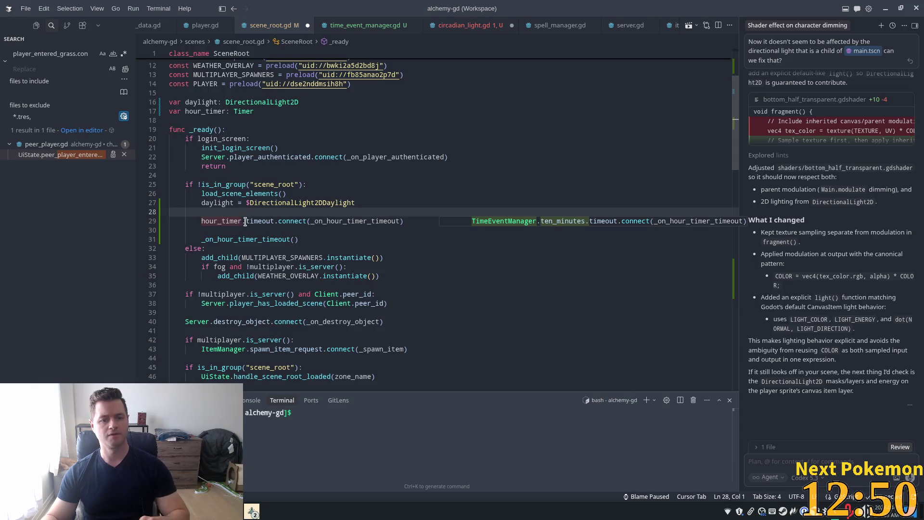
pyautogui.press('Tab')
pyautogui.press('Tab')
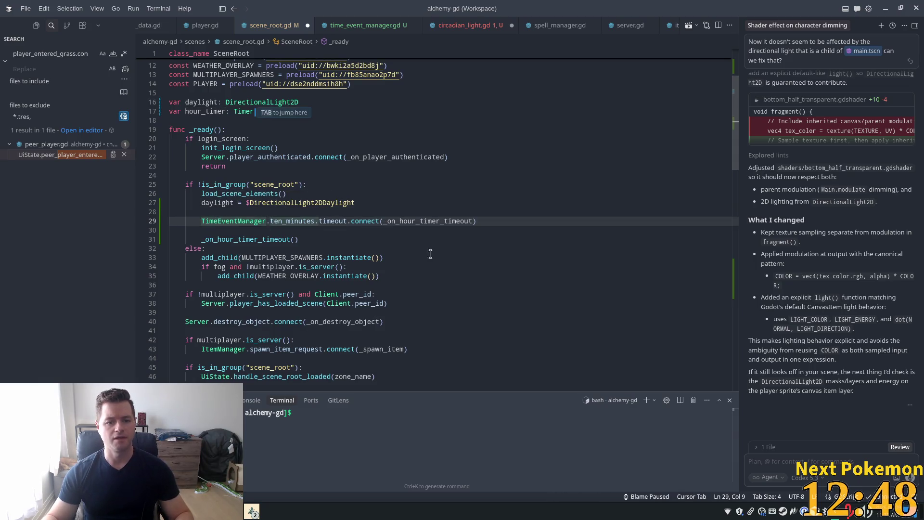
pyautogui.moveTo(255, 111); pyautogui.dragTo(154, 112)
pyautogui.press('BackSpace')
pyautogui.press('Delete')
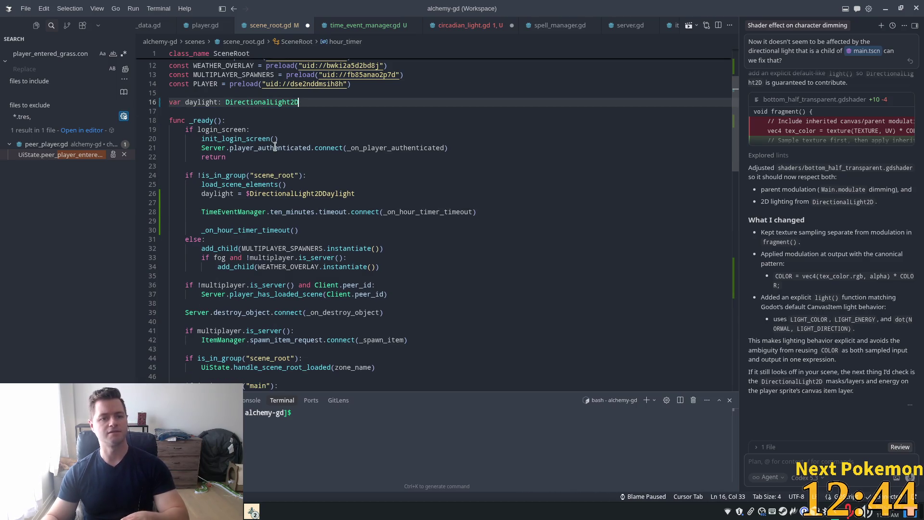
# Rename every _on_hour_timer_timeout occurrence to _on_ten_minute_timer_timeout.
pyautogui.doubleClick(413, 213)
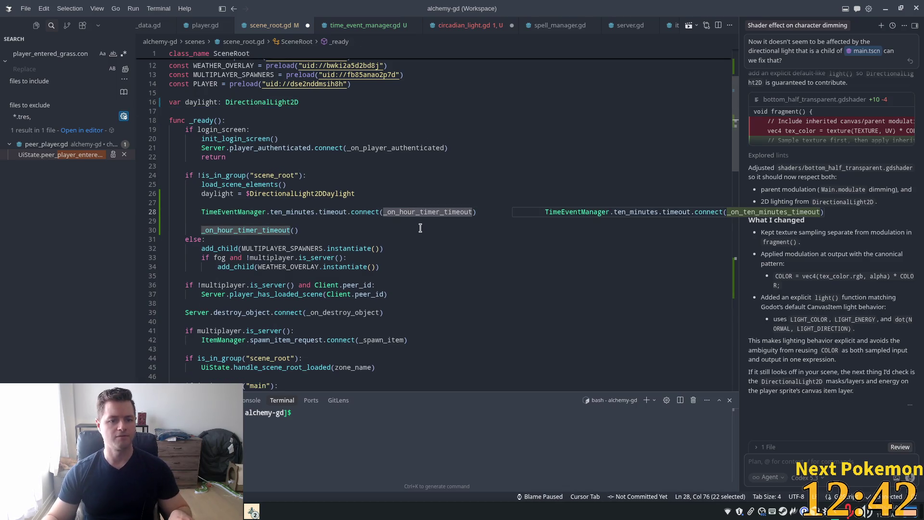
pyautogui.hotkey('ctrl', 'd')
pyautogui.hotkey('ctrl', 'd')
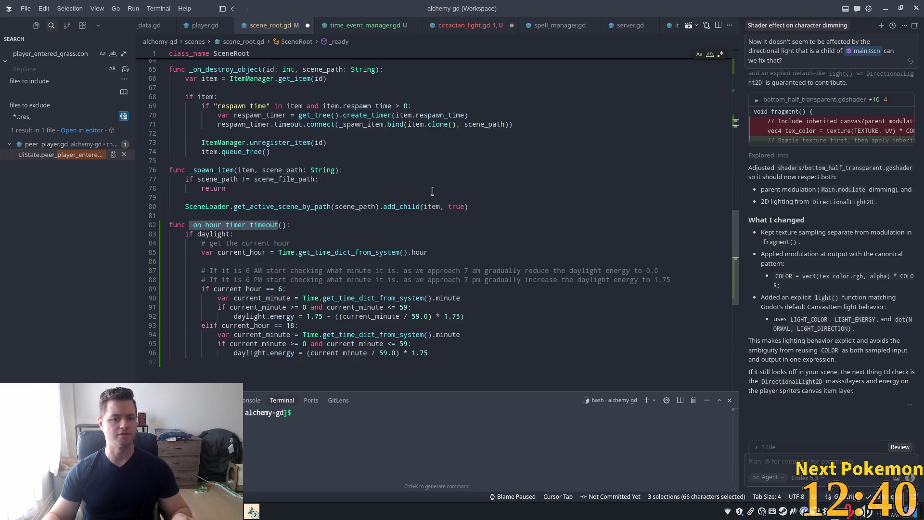
pyautogui.write('_on')
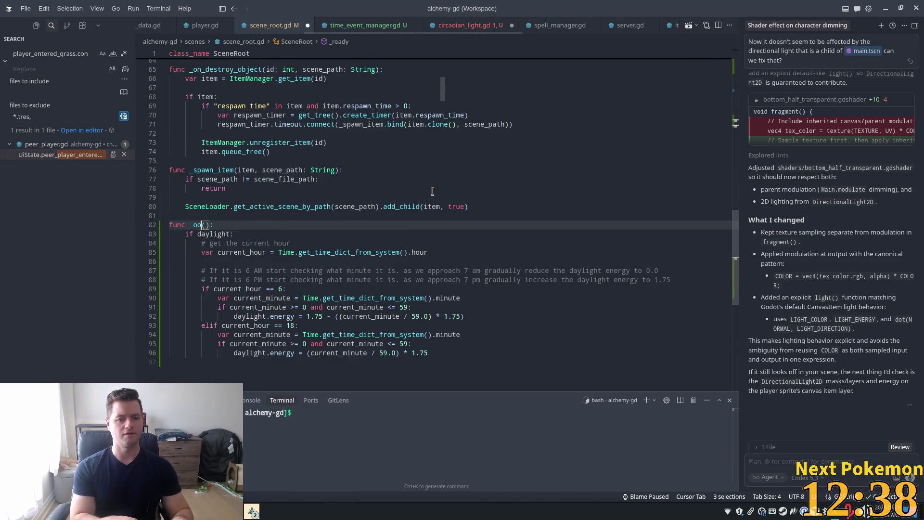
pyautogui.write('_ten_')
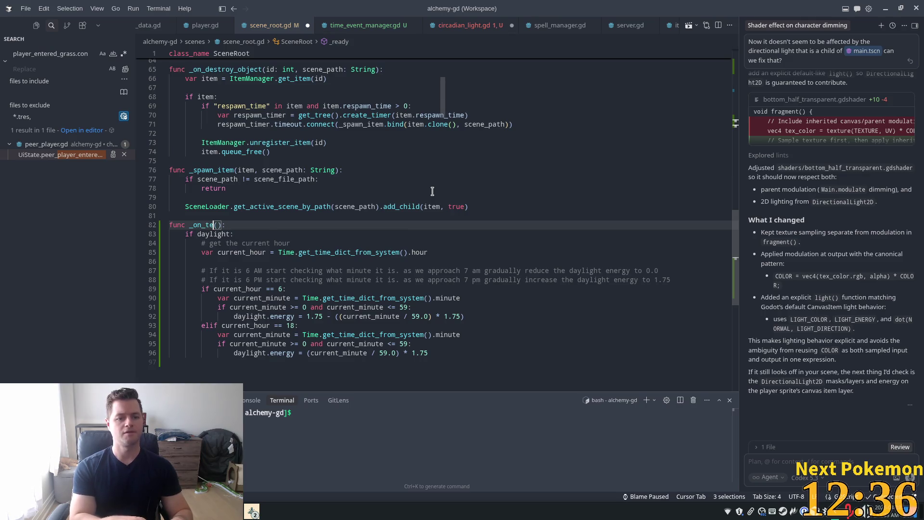
pyautogui.write('minute')
pyautogui.write('_timer_')
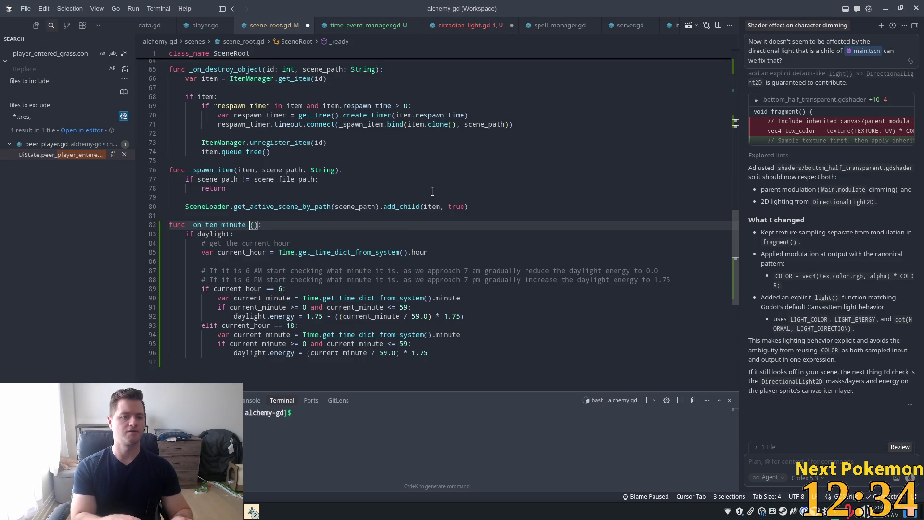
pyautogui.write('timeout')
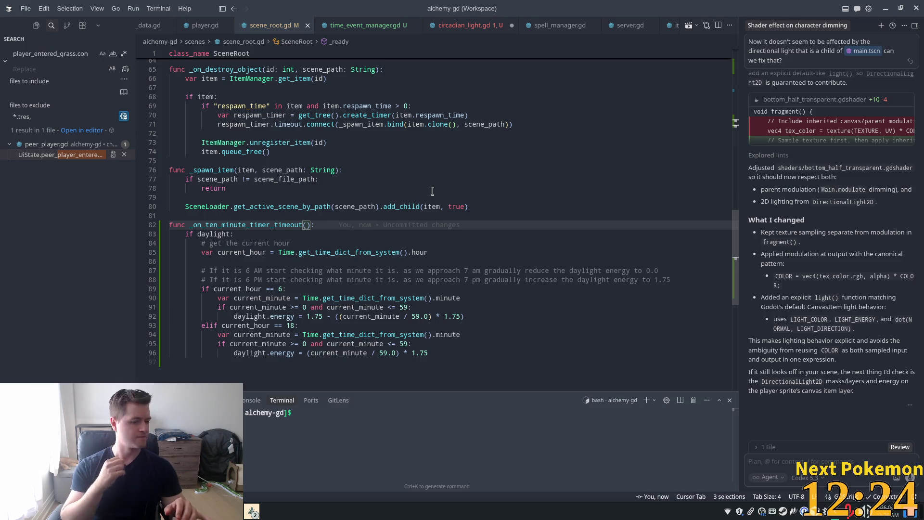
pyautogui.click(462, 28)
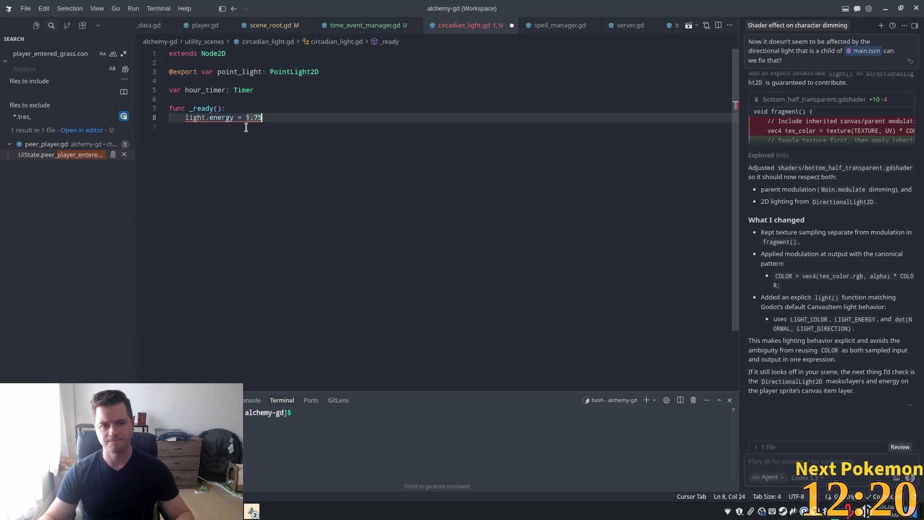
# Remove the hour_timer declaration from circadian_light.gd.
pyautogui.moveTo(274, 118); pyautogui.dragTo(189, 120)
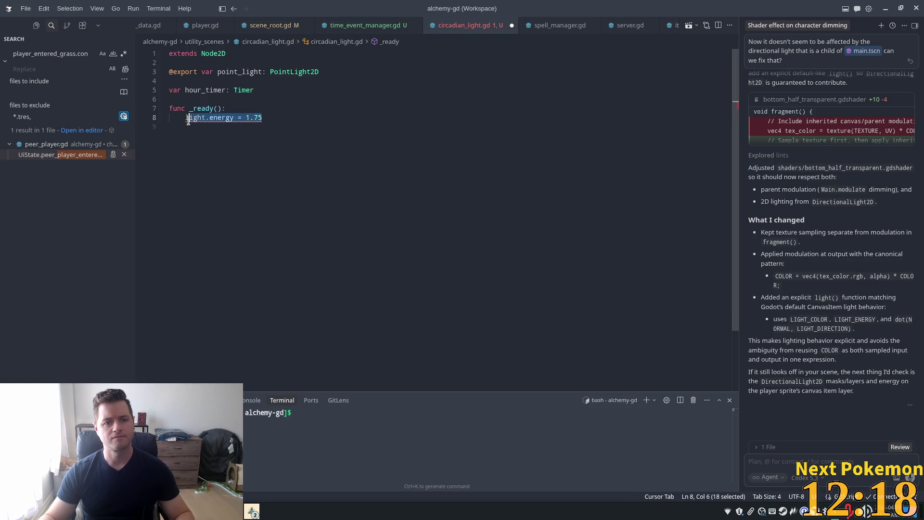
pyautogui.click(243, 90)
pyautogui.press('Escape')
pyautogui.press('End')
pyautogui.hotkey('shift', 'Up')
pyautogui.press('BackSpace')
pyautogui.press('BackSpace')
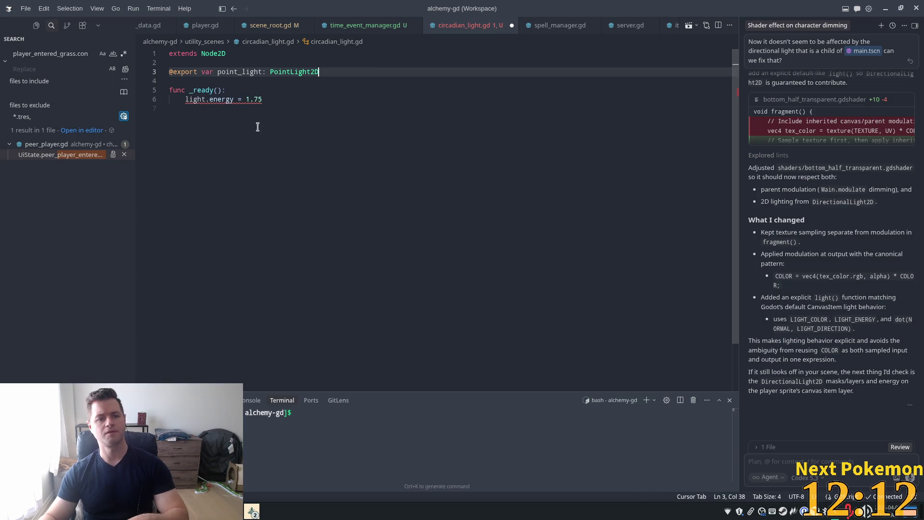
# Replace the light.energy line with the TimeEventManager timeout connection and 1.75-energy handler, save, and run the game.
pyautogui.moveTo(282, 99); pyautogui.dragTo(187, 99)
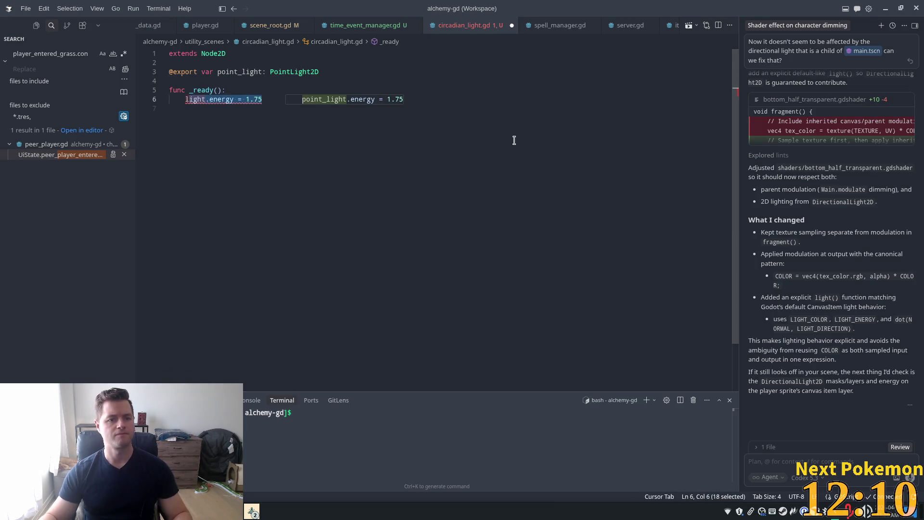
pyautogui.press('BackSpace')
pyautogui.press('Tab')
pyautogui.press('Tab')
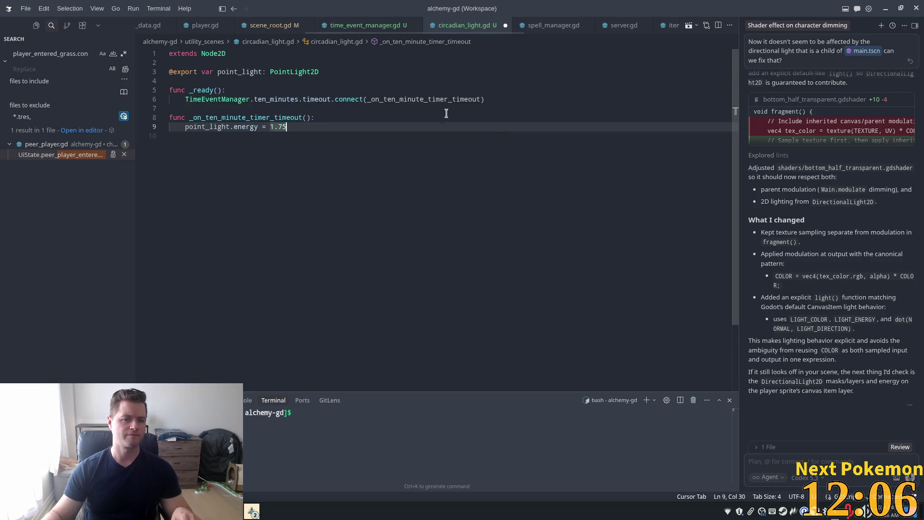
pyautogui.click(299, 118)
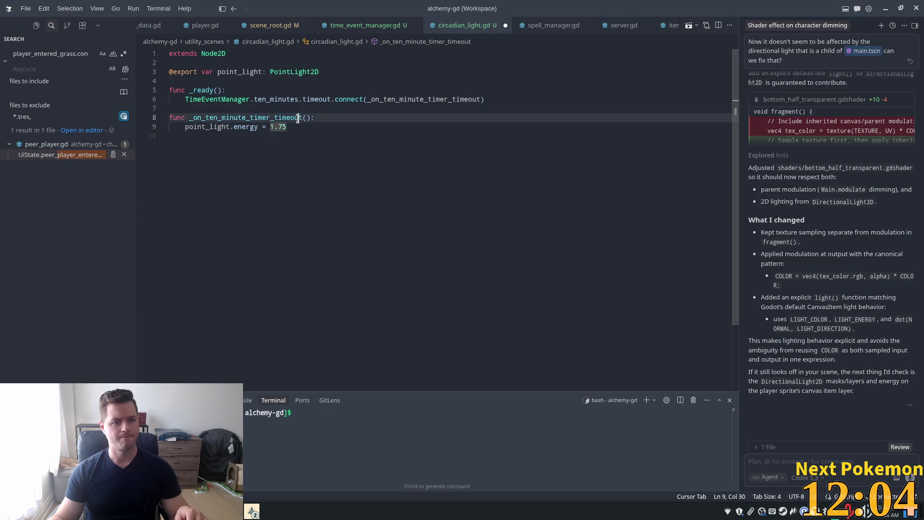
pyautogui.hotkey('alt', 'Tab')
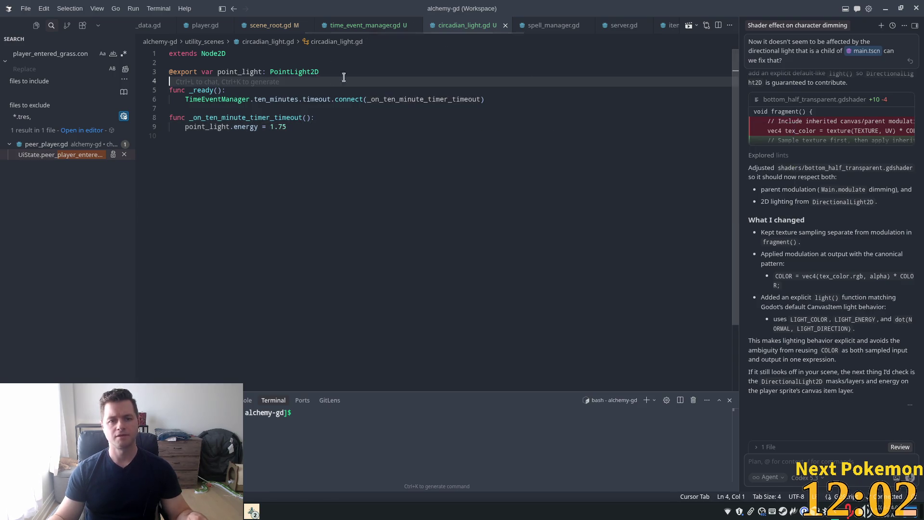
pyautogui.press('F5')
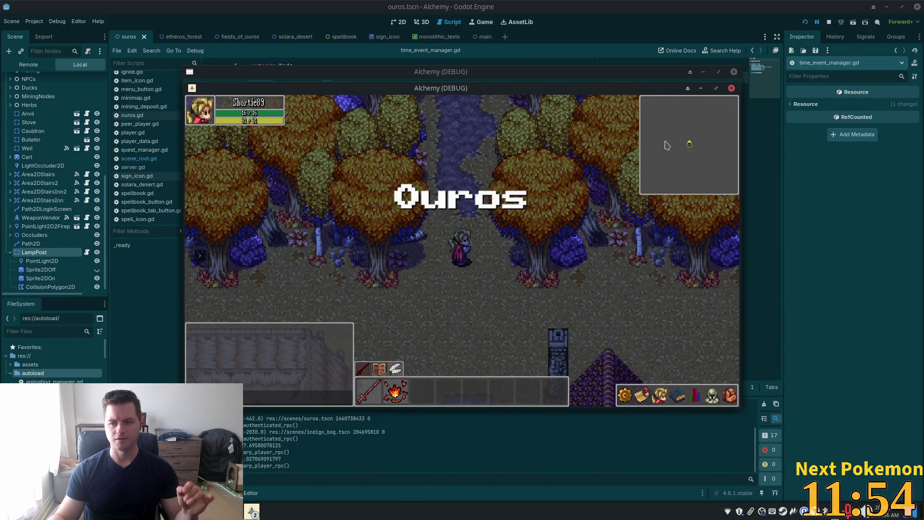
# Walk south through Ouros, stop the game with F8, check the ten_minutes Timer setup, and return to Cursor.
pyautogui.press('Down')
pyautogui.press('Down')
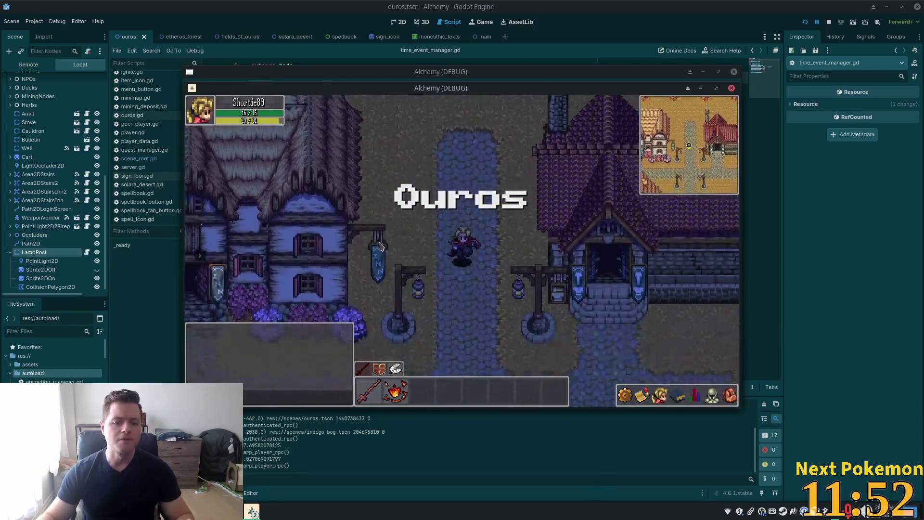
pyautogui.press('F8')
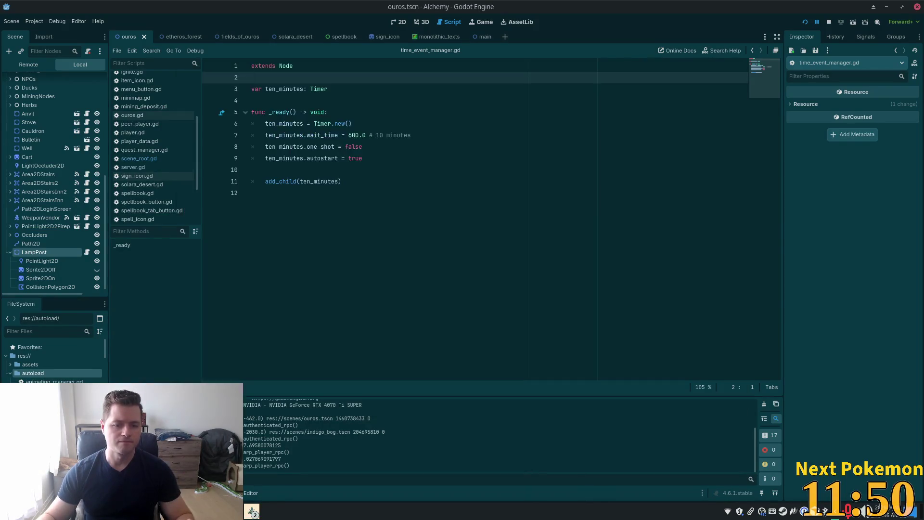
pyautogui.scroll(-1, 694, 436)
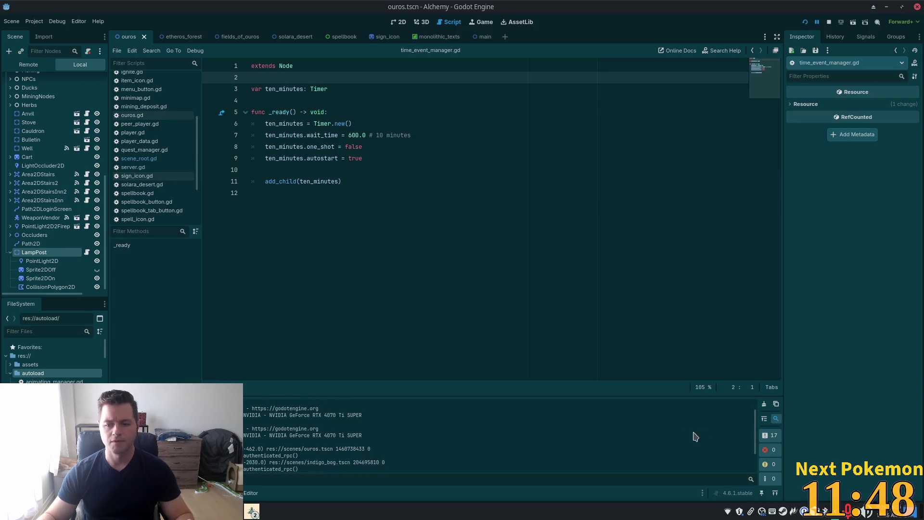
pyautogui.moveTo(756, 426); pyautogui.dragTo(755, 466)
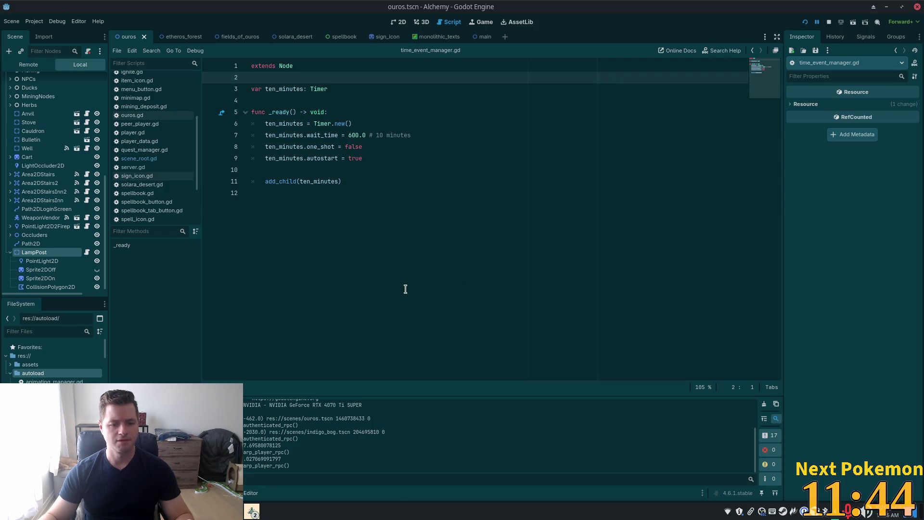
pyautogui.click(363, 151)
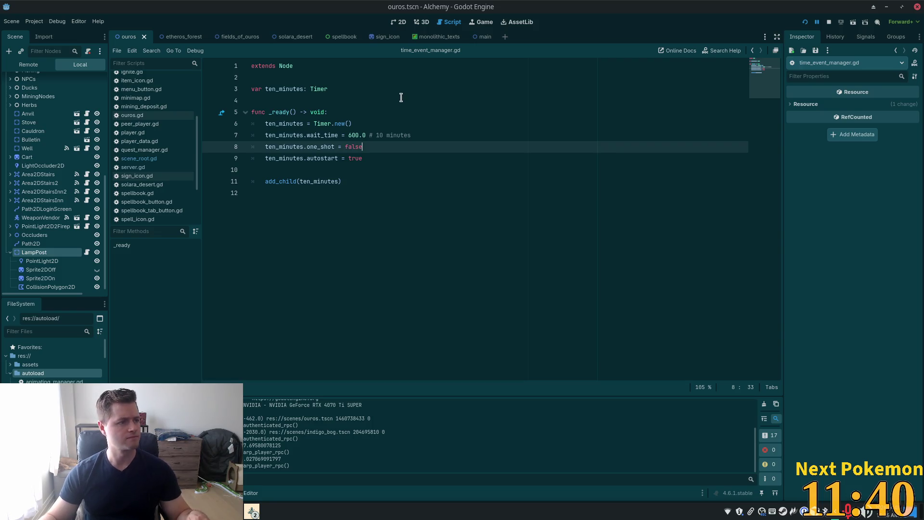
pyautogui.hotkey('alt', 'Tab')
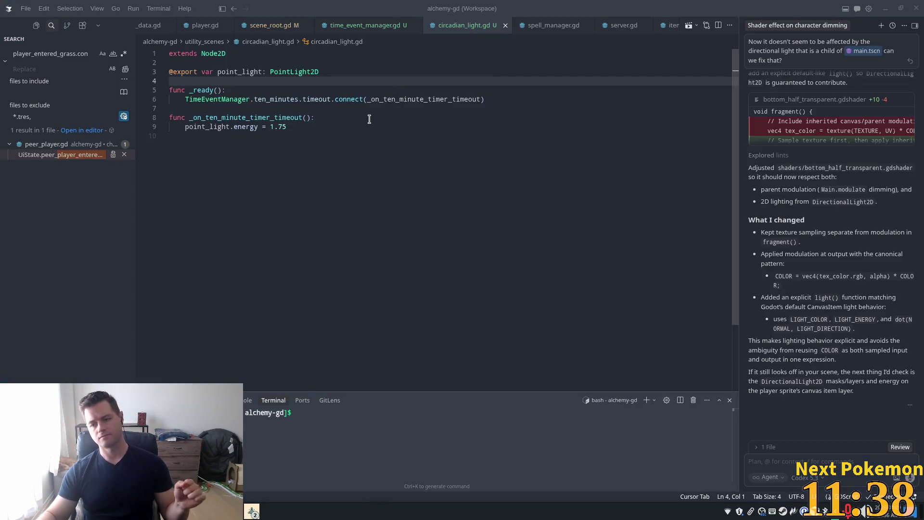
# Select scene_root.gd's line that reads current_hour from the system time.
pyautogui.click(369, 119)
pyautogui.press('Down')
pyautogui.press('Down')
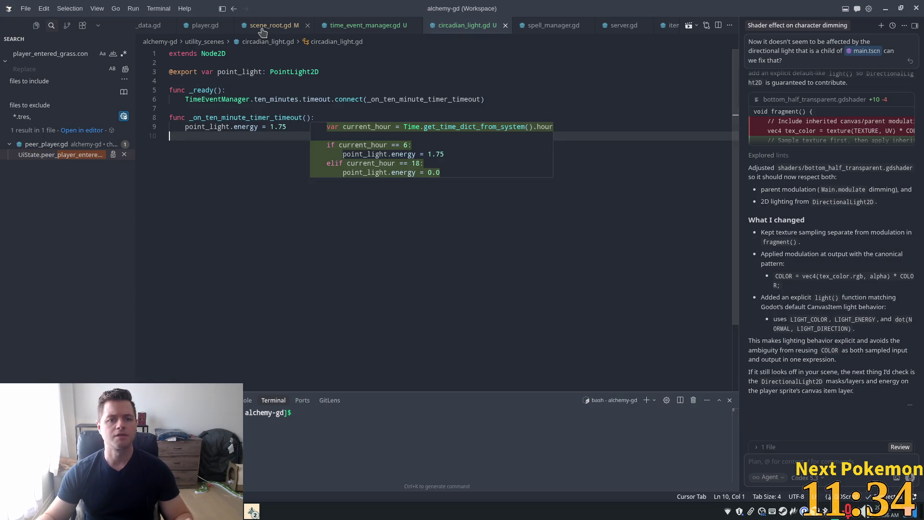
pyautogui.click(270, 25)
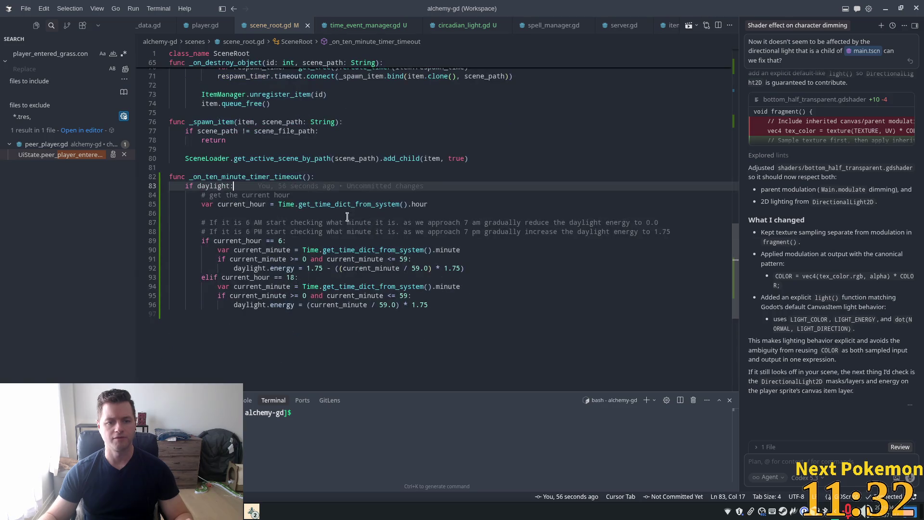
pyautogui.click(270, 232)
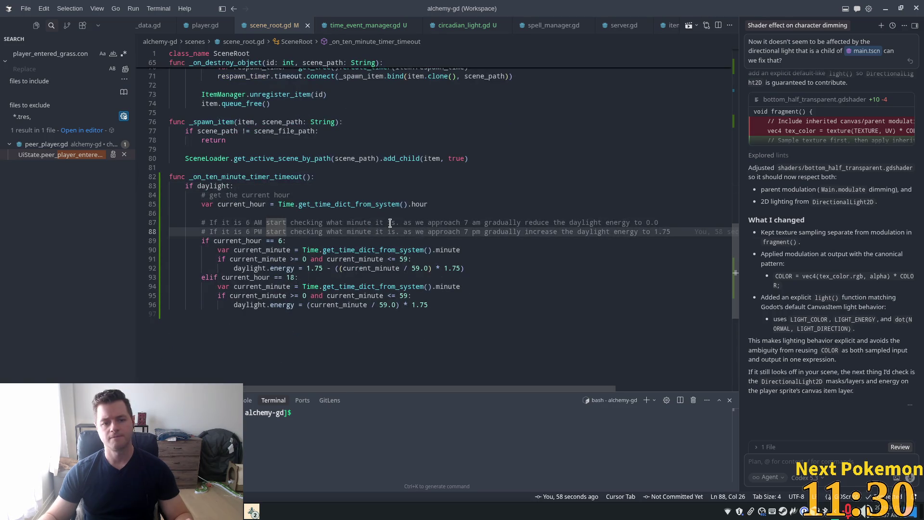
pyautogui.click(250, 240)
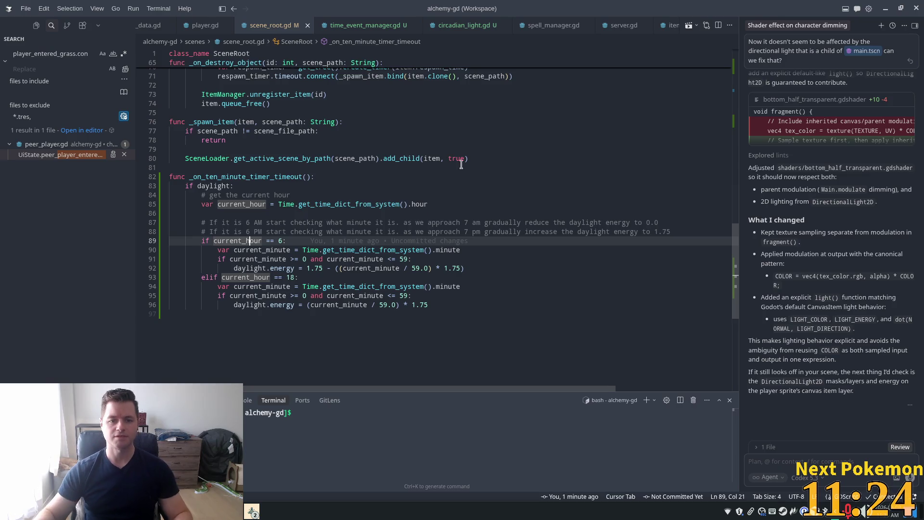
pyautogui.moveTo(432, 204); pyautogui.dragTo(201, 204)
pyautogui.hotkey('ctrl', 'c')
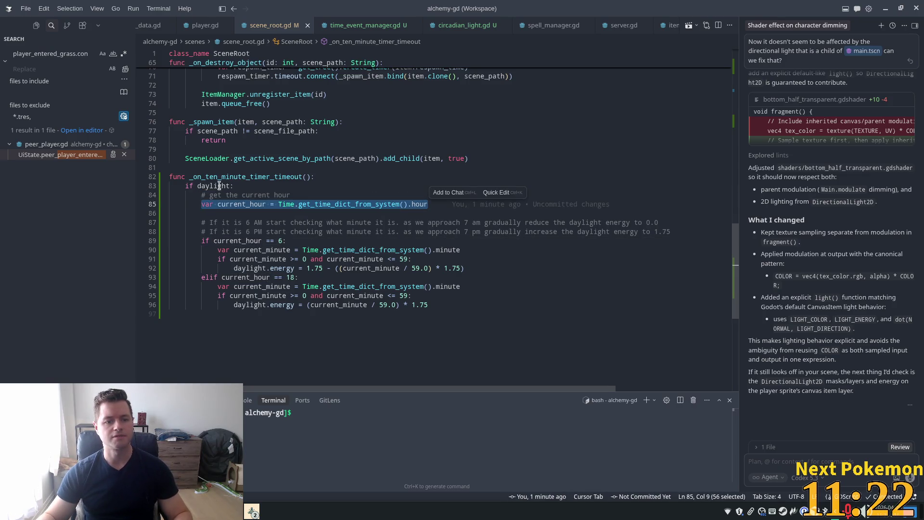
# Paste the current_hour line over circadian_light.gd's energy line and add the suggested current_minute line.
pyautogui.click(356, 25)
pyautogui.click(463, 25)
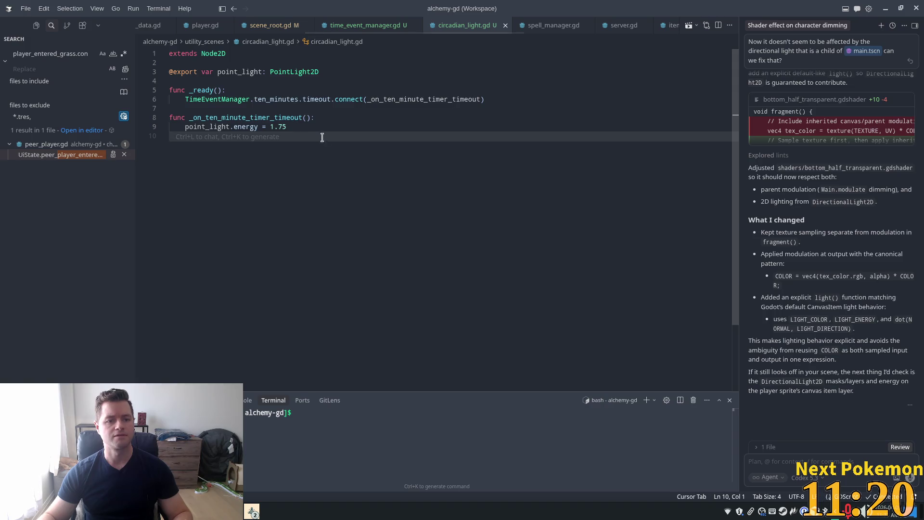
pyautogui.tripleClick(296, 126)
pyautogui.hotkey('ctrl', 'v')
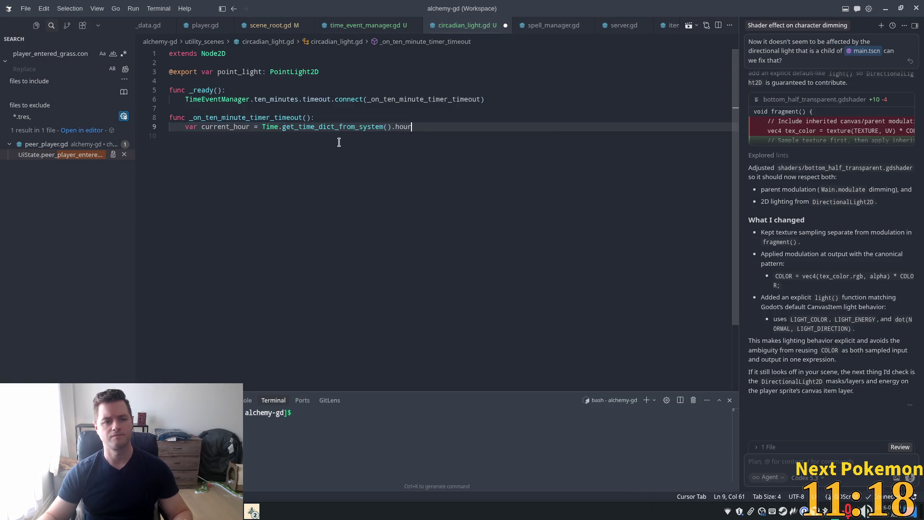
pyautogui.press('Return')
pyautogui.write('var')
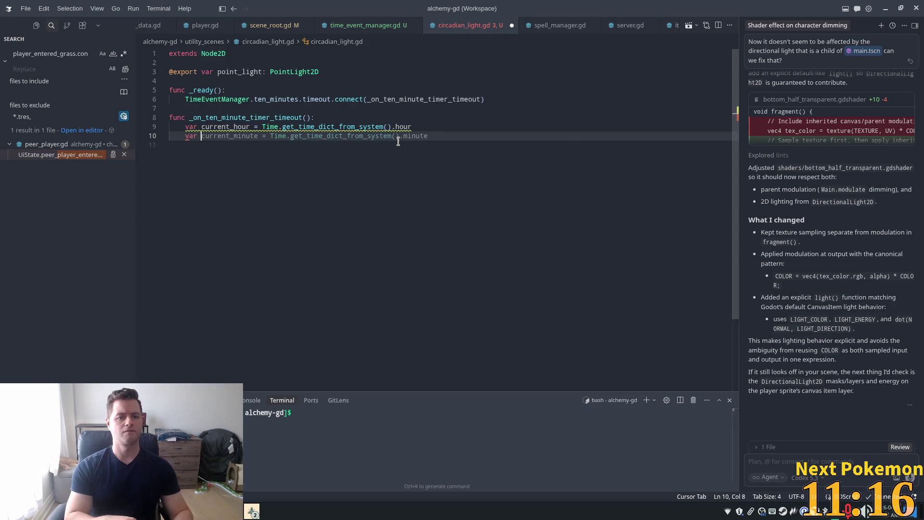
pyautogui.press('Tab')
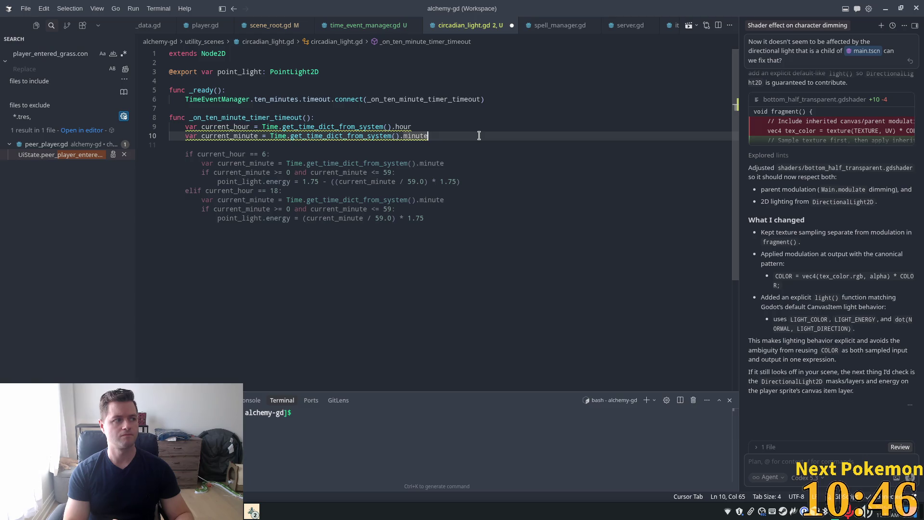
pyautogui.press('Return')
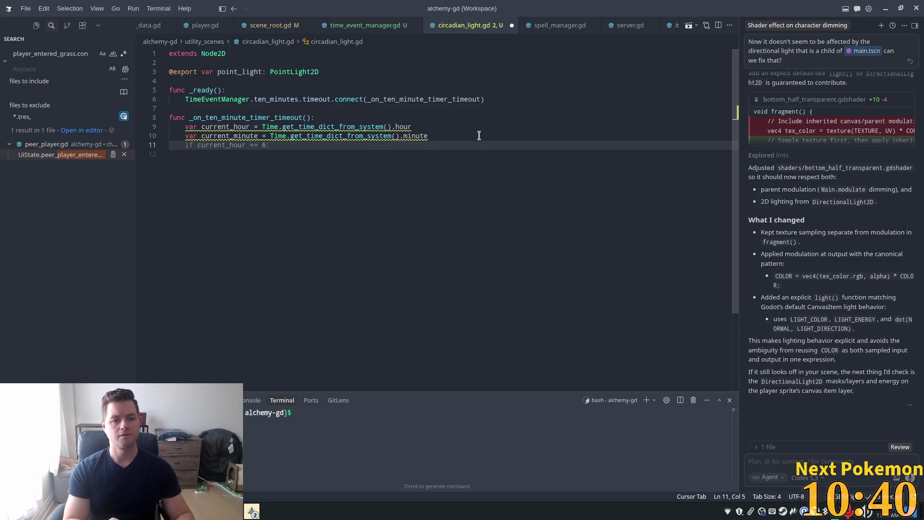
# Begin an 'if current_hour >=' check in the handler, then view time_event_manager.gd.
pyautogui.press('Return')
pyautogui.write('if curre')
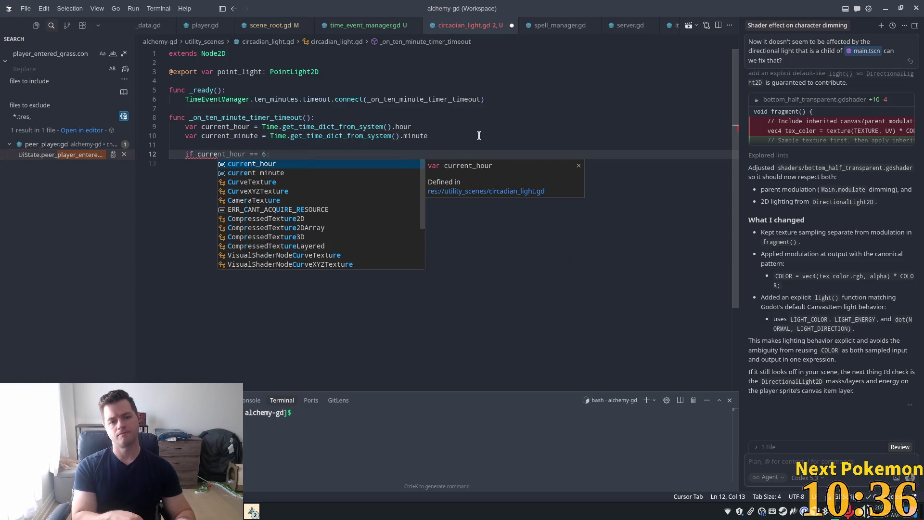
pyautogui.write('nt_')
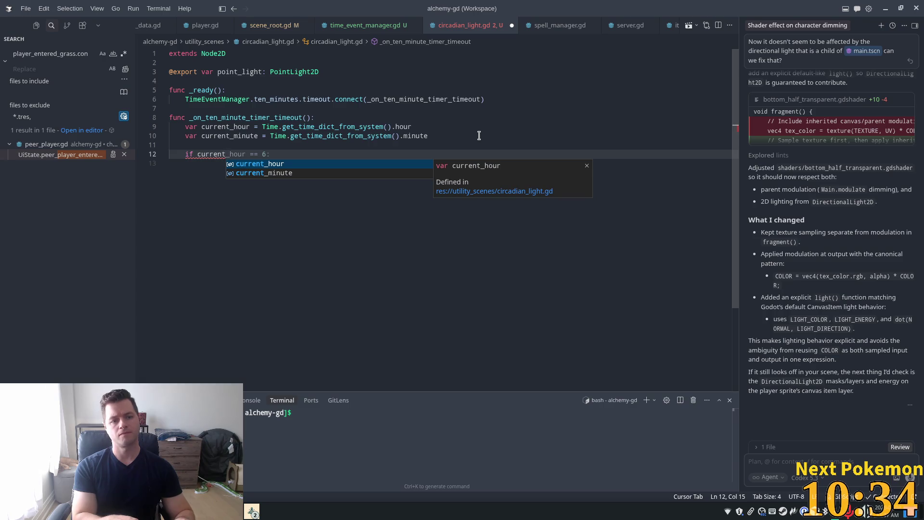
pyautogui.write('hour ')
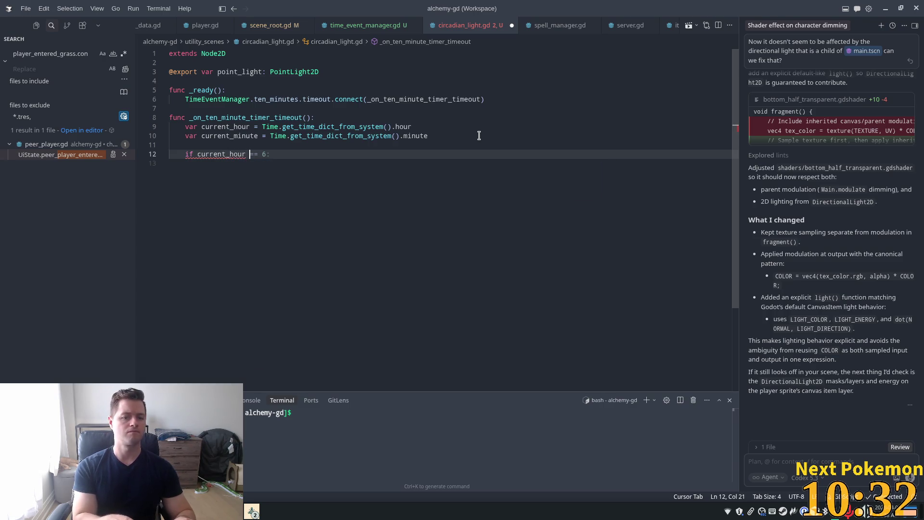
pyautogui.write('>')
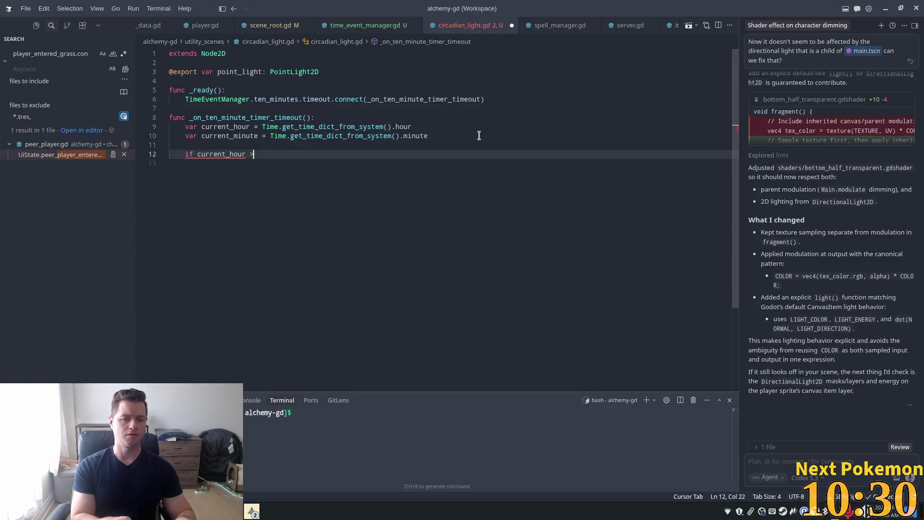
pyautogui.write('=')
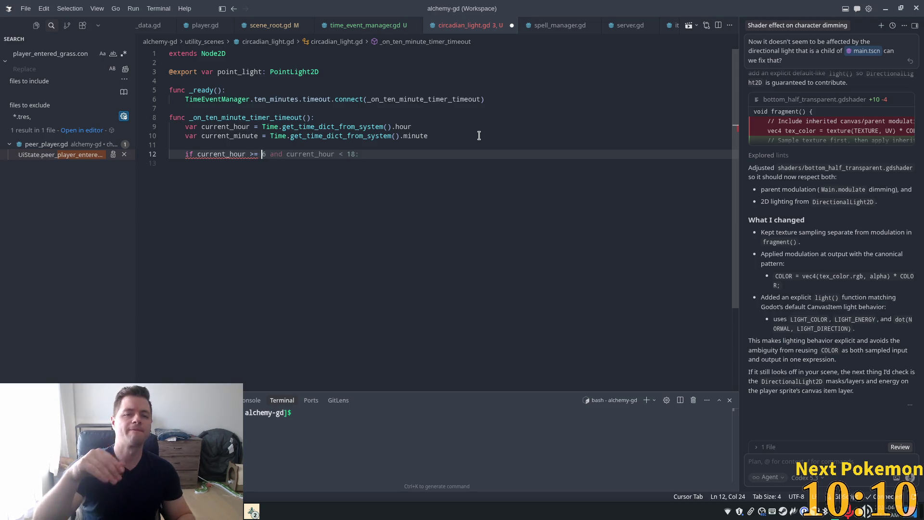
pyautogui.click(364, 26)
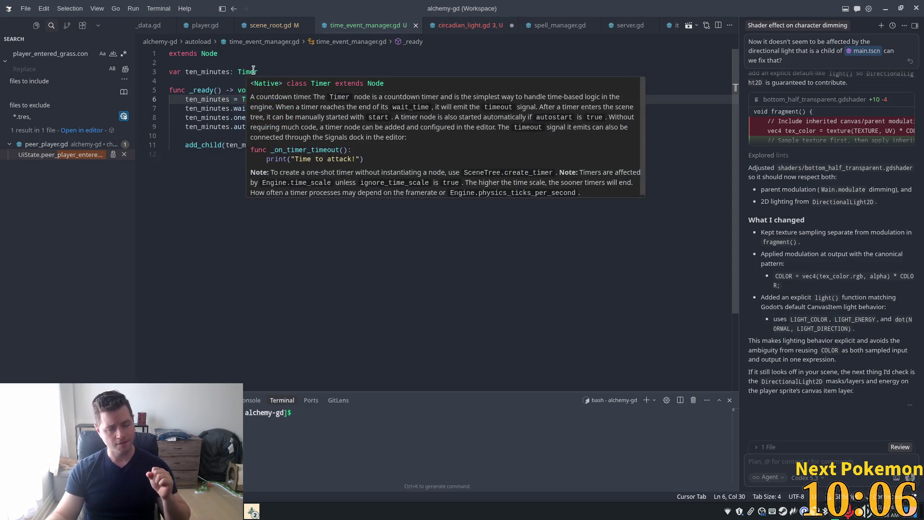
# Declare 'signal sunset' below extends Node in time_event_manager.gd.
pyautogui.press('Up')
pyautogui.press('Up')
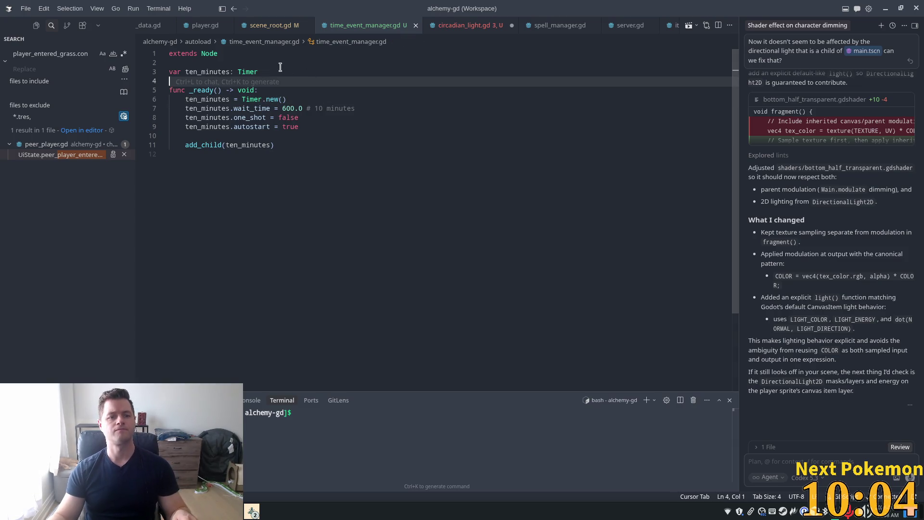
pyautogui.click(267, 63)
pyautogui.press('Up')
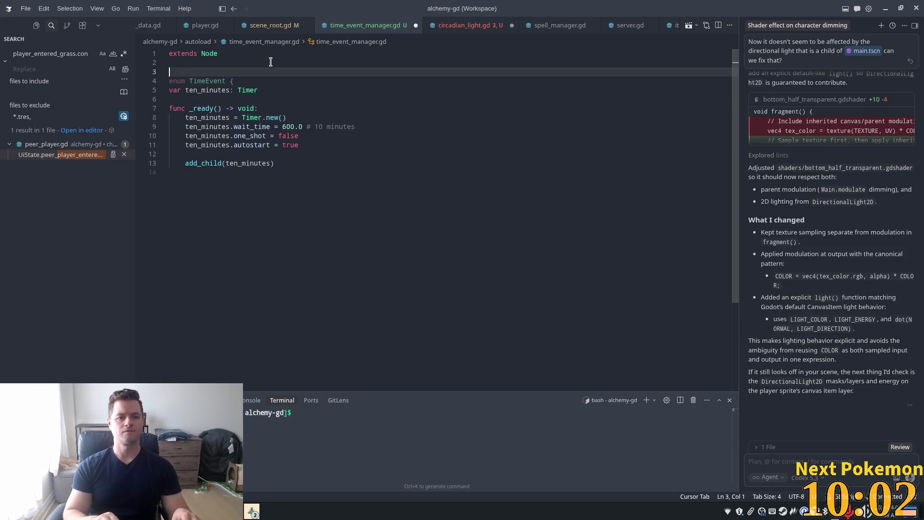
pyautogui.write('signal')
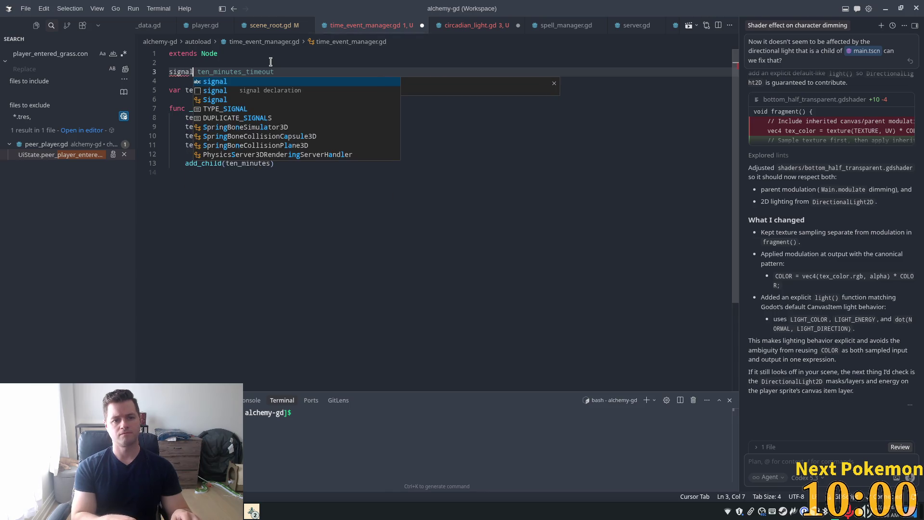
pyautogui.write(' dar')
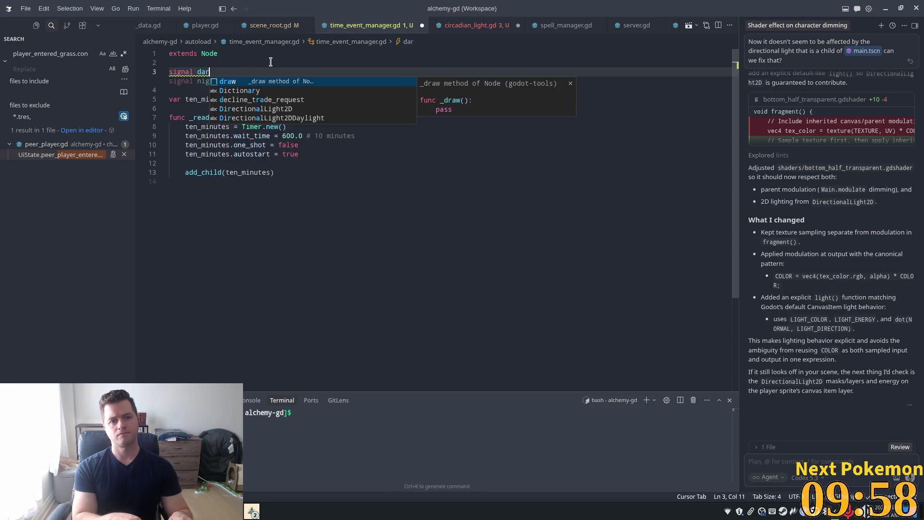
pyautogui.write('k')
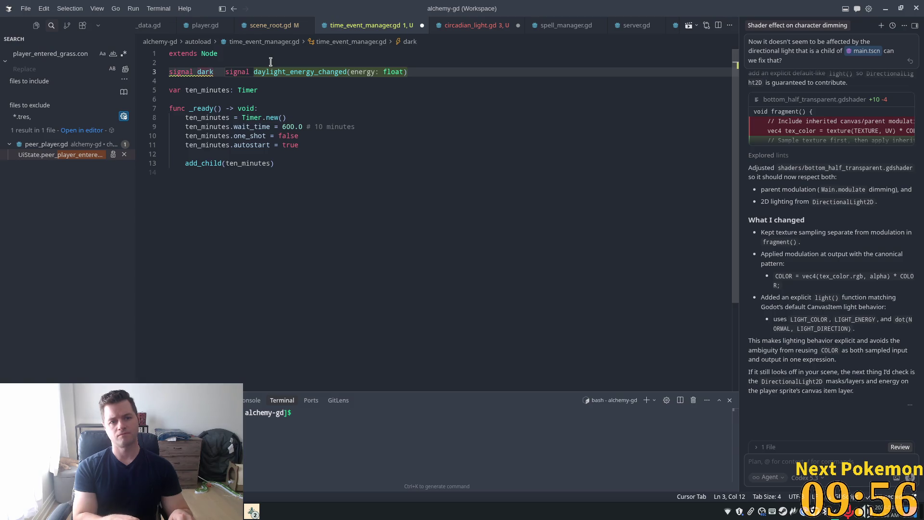
pyautogui.write('fa')
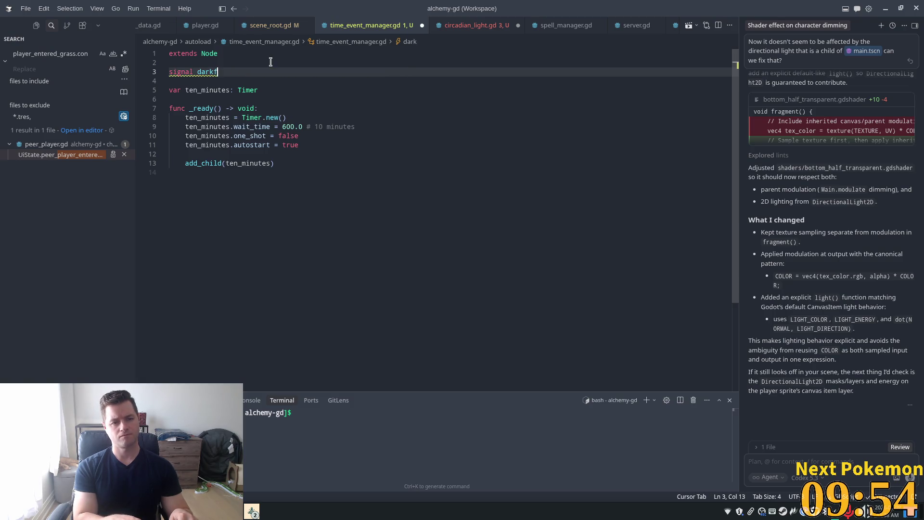
pyautogui.write('l')
pyautogui.press('BackSpace')
pyautogui.press('BackSpace')
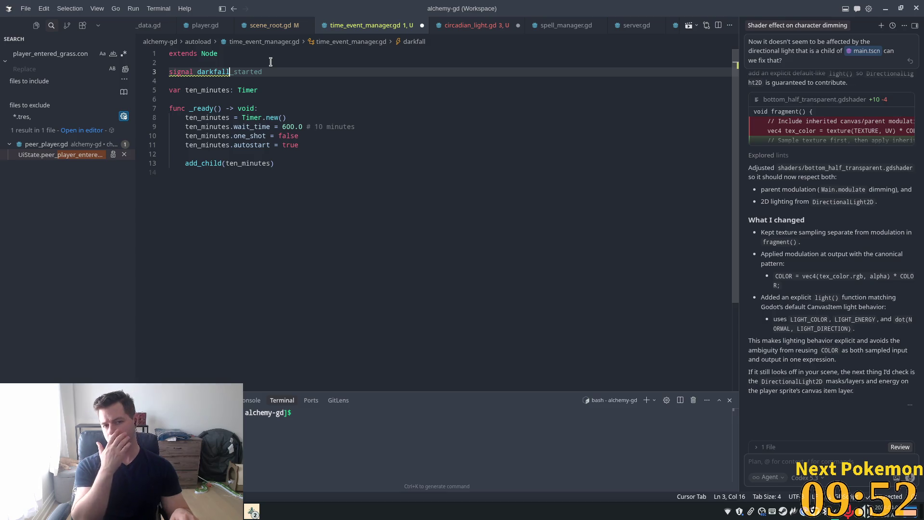
pyautogui.press('BackSpace')
pyautogui.press('BackSpace')
pyautogui.press('BackSpace')
pyautogui.write('sunset')
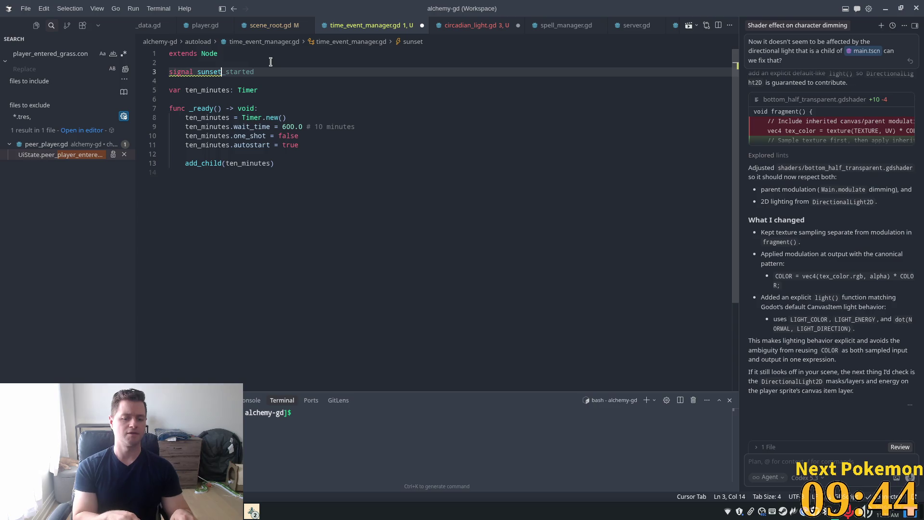
# Add a 'signal sunrise' declaration beneath the sunset signal.
pyautogui.press('Return')
pyautogui.write('signal sunrise')
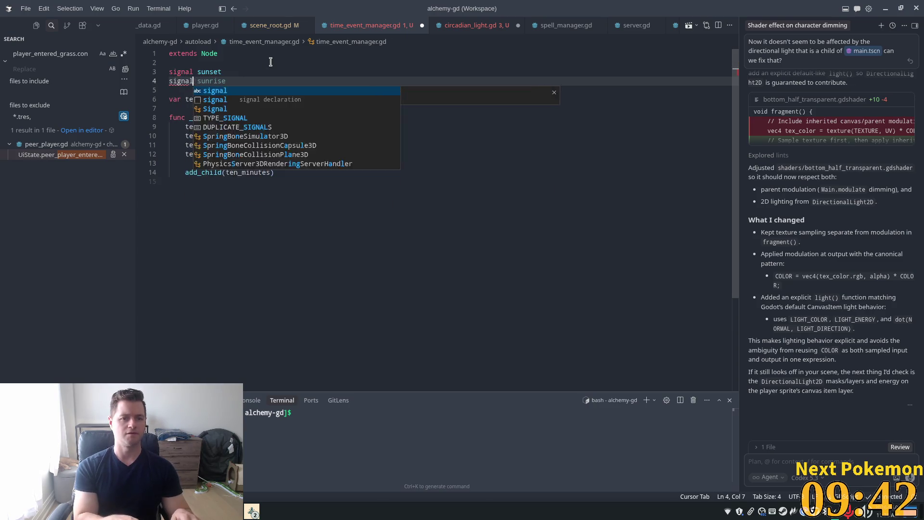
pyautogui.click(487, 117)
pyautogui.click(308, 72)
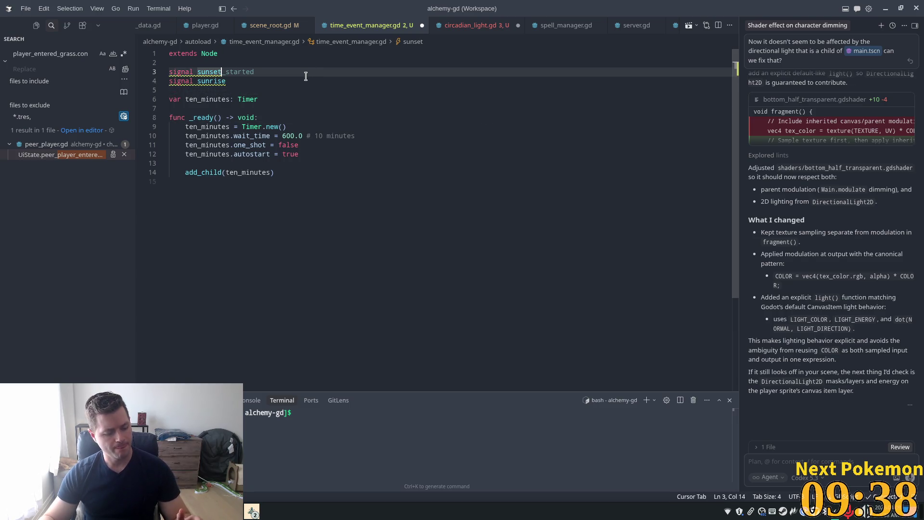
pyautogui.click(268, 82)
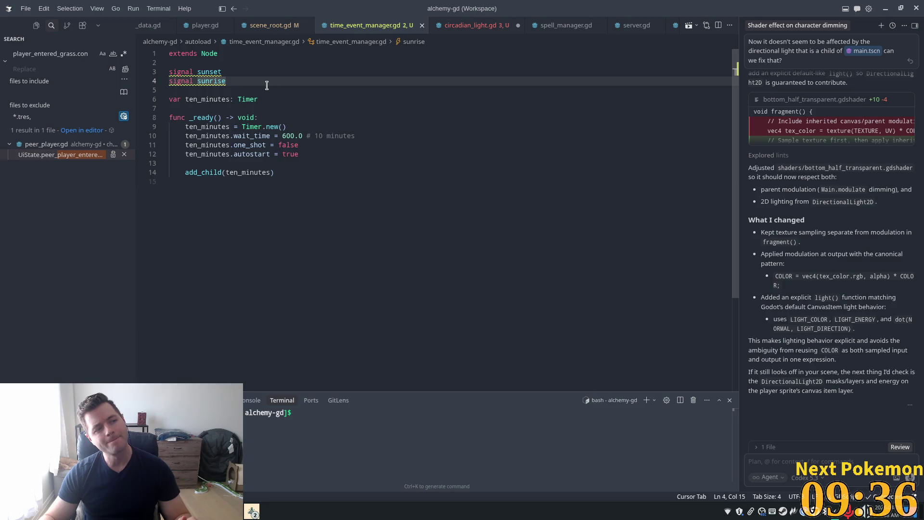
pyautogui.click(464, 25)
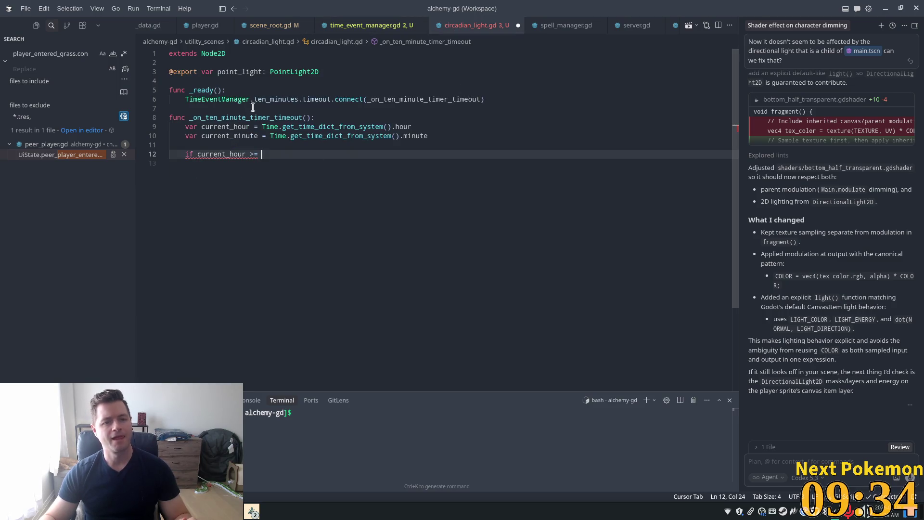
# Connect TimeEventManager's sunset and sunrise signals, renaming the handler to _on_sunset.
pyautogui.doubleClick(277, 99)
pyautogui.click(323, 100)
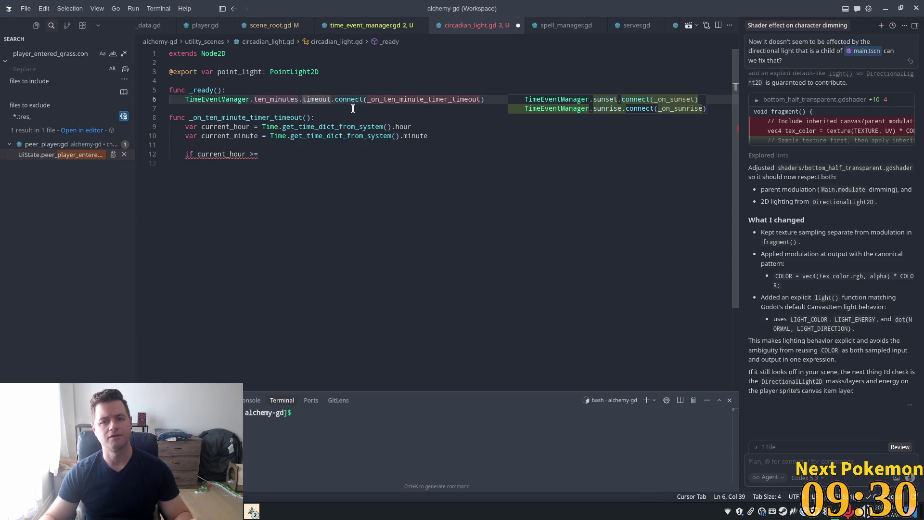
pyautogui.press('Tab')
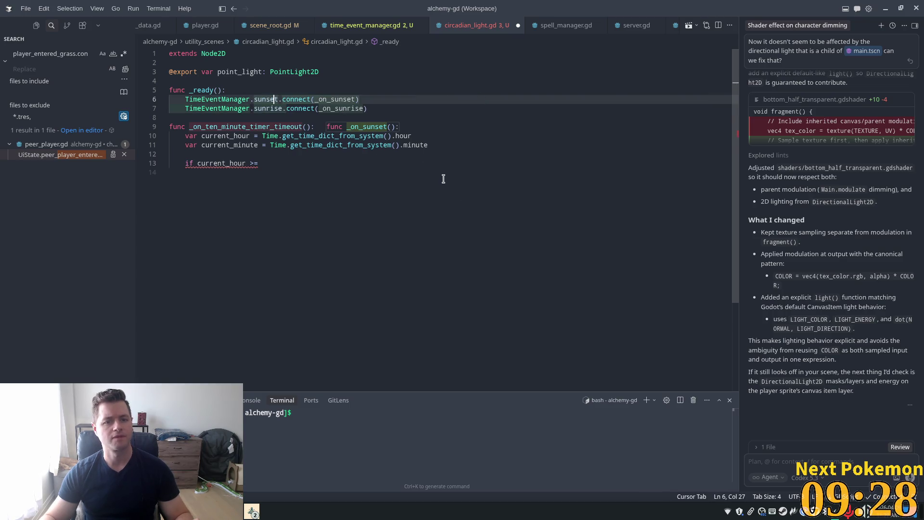
pyautogui.press('Tab')
# Replace _on_sunset's time-check body with pass, add an _on_sunrise stub, and save.
pyautogui.click(305, 155)
pyautogui.moveTo(262, 163)
pyautogui.mouseDown()
pyautogui.moveTo(173, 155)
pyautogui.moveTo(181, 136)
pyautogui.mouseUp()
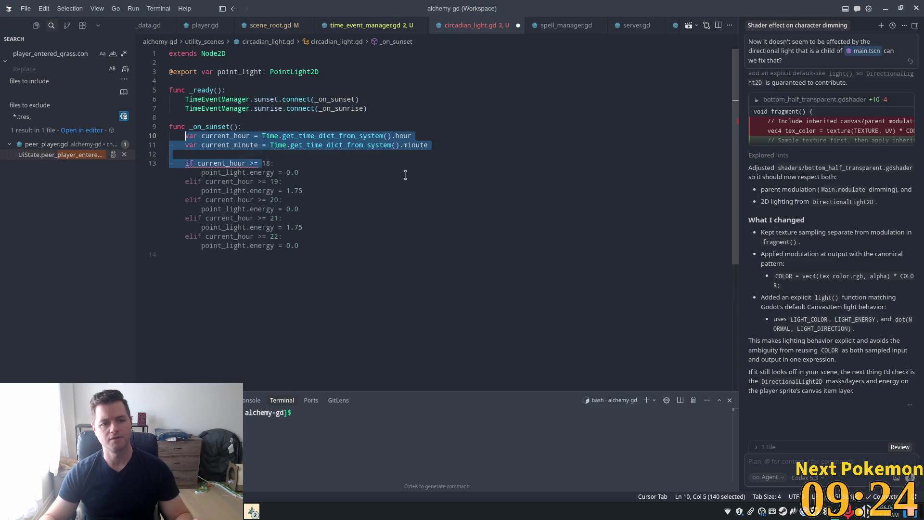
pyautogui.press('BackSpace')
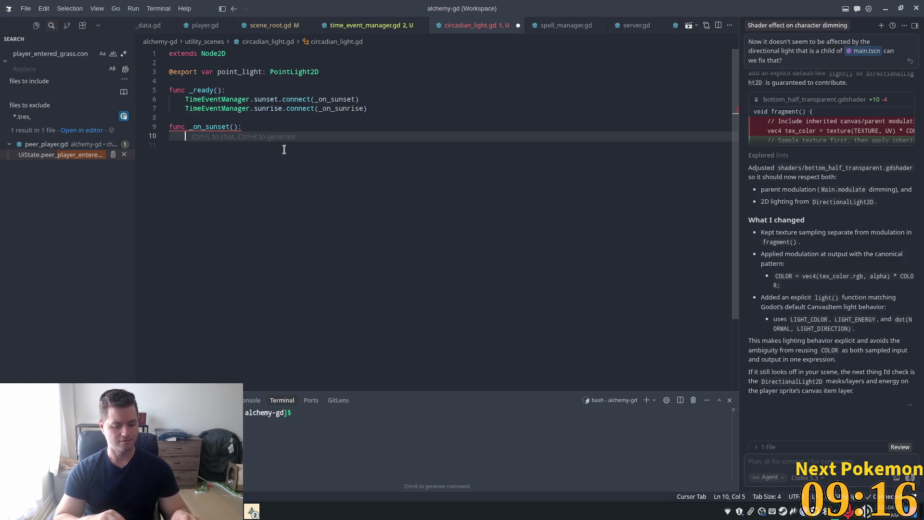
pyautogui.write('pass')
pyautogui.press('Tab')
pyautogui.hotkey('ctrl', 's')
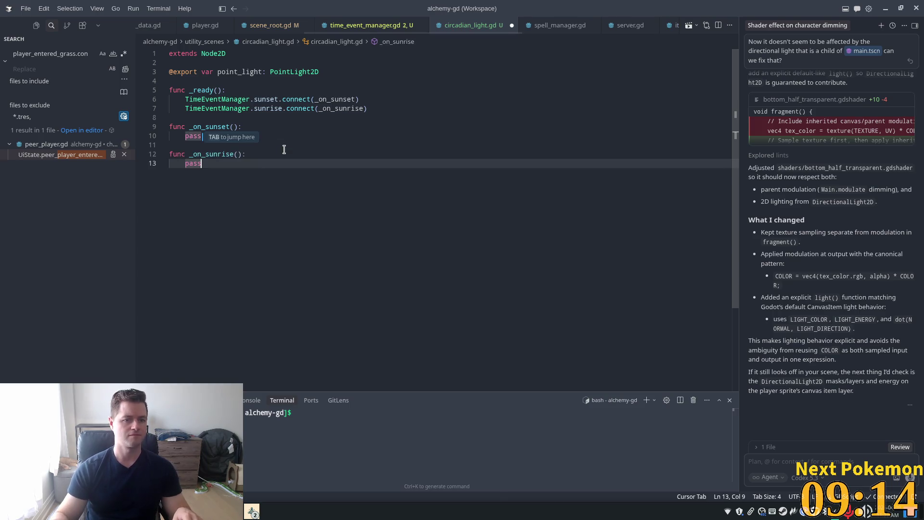
pyautogui.click(287, 138)
pyautogui.click(354, 25)
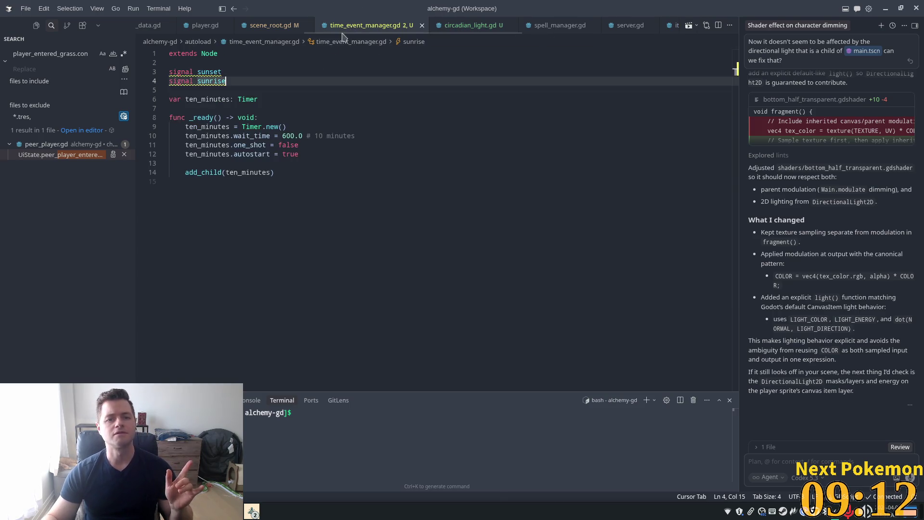
# Connect ten_minutes timeout in _ready to a handler emitting sunset or sunrise by hour.
pyautogui.click(235, 173)
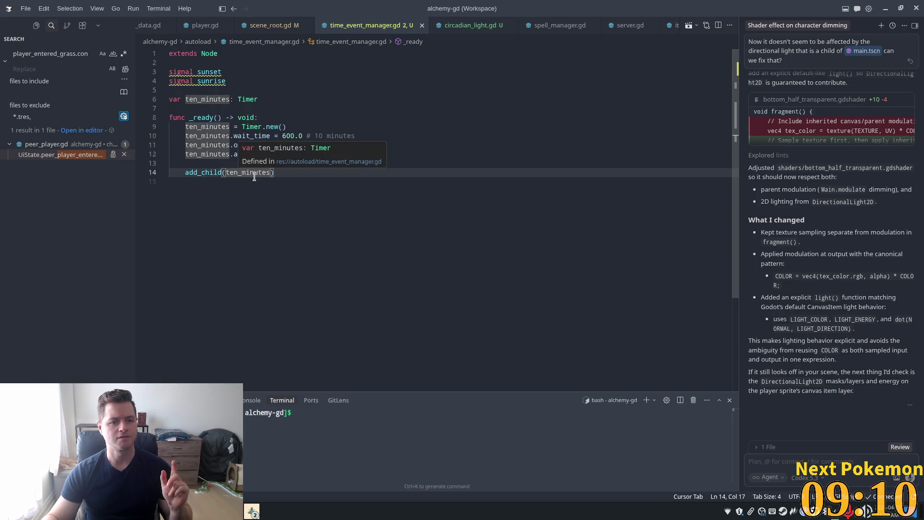
pyautogui.click(293, 175)
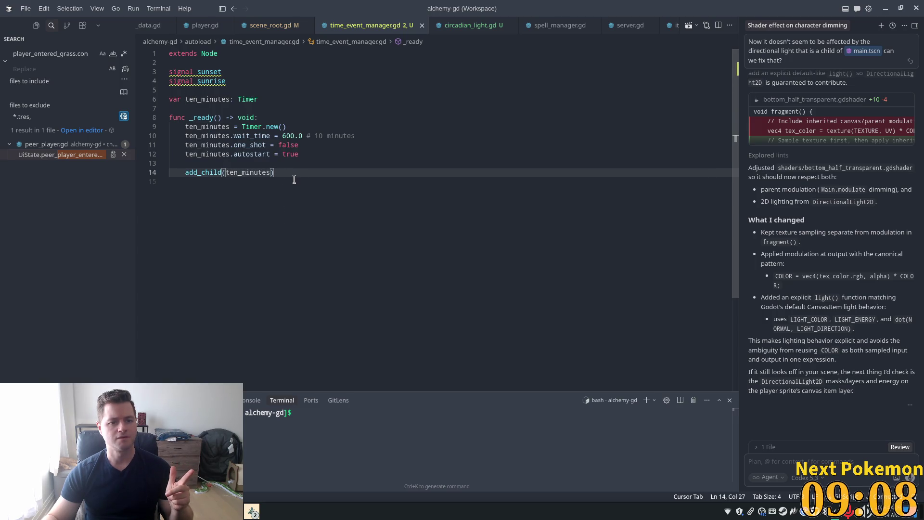
pyautogui.click(255, 164)
pyautogui.press('Tab')
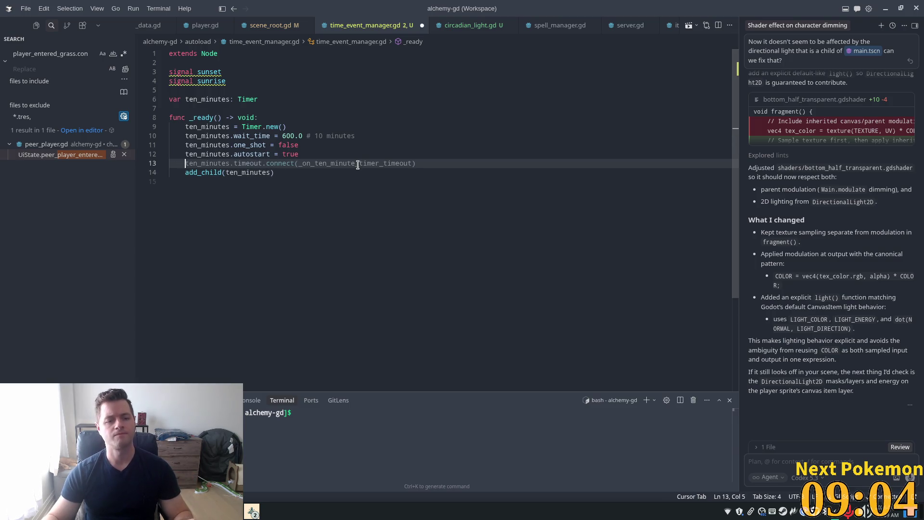
pyautogui.press('Tab')
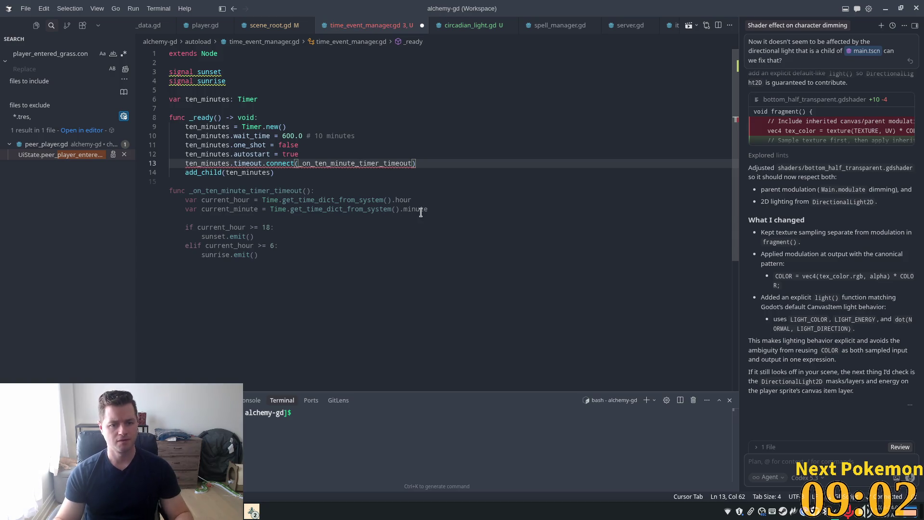
pyautogui.press('Tab')
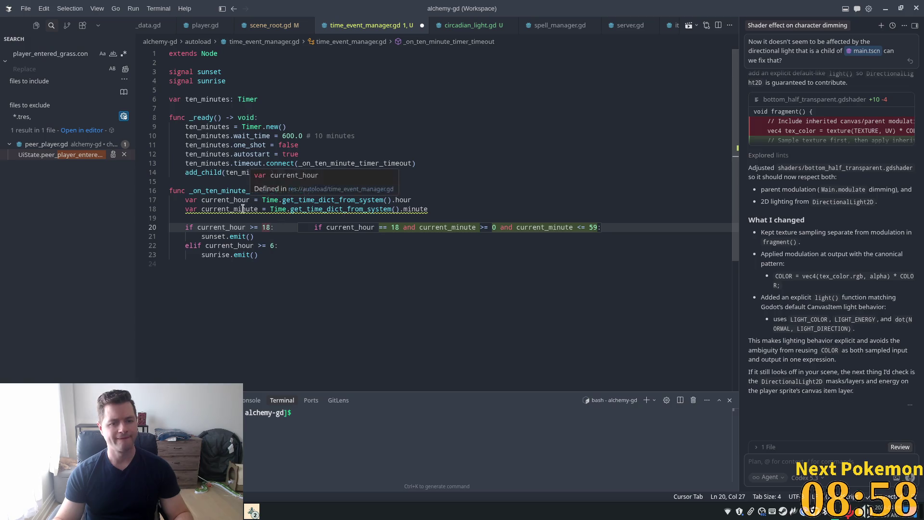
# Add 'and current_minute >= 30' to both the 18-hour sunset and 6-hour sunrise conditions.
pyautogui.click(289, 211)
pyautogui.click(254, 227)
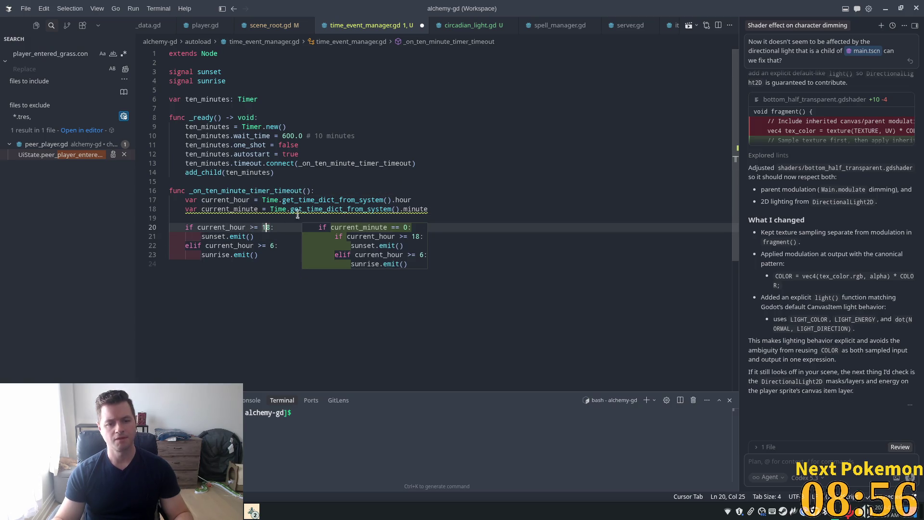
pyautogui.click(268, 228)
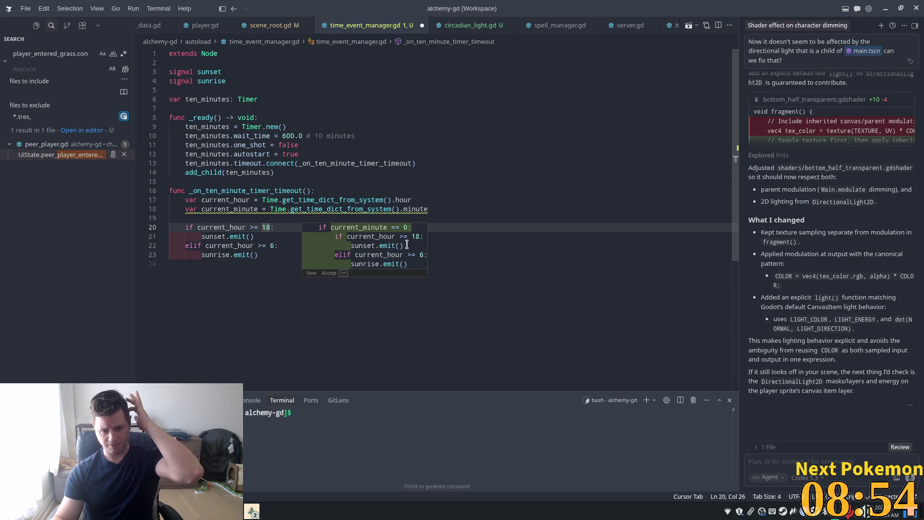
pyautogui.write('and ')
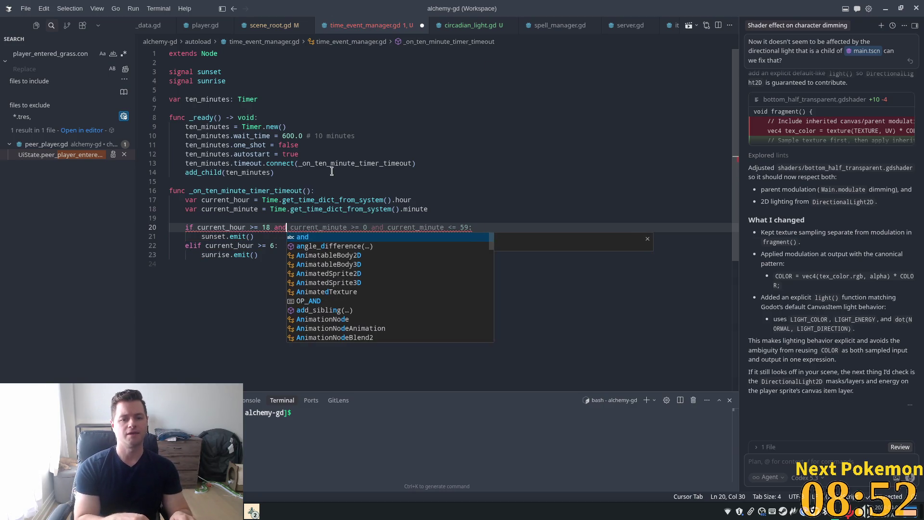
pyautogui.write('current_minute')
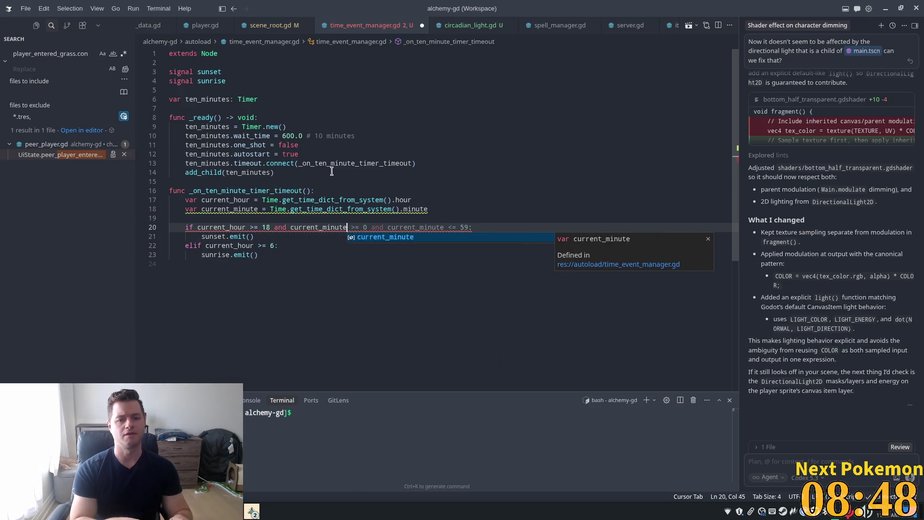
pyautogui.press('Tab')
pyautogui.write('>= ')
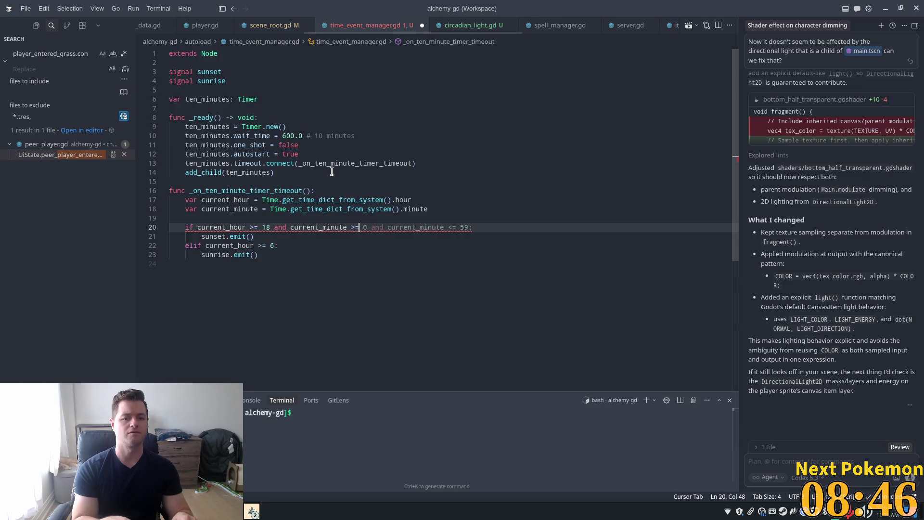
pyautogui.write('30')
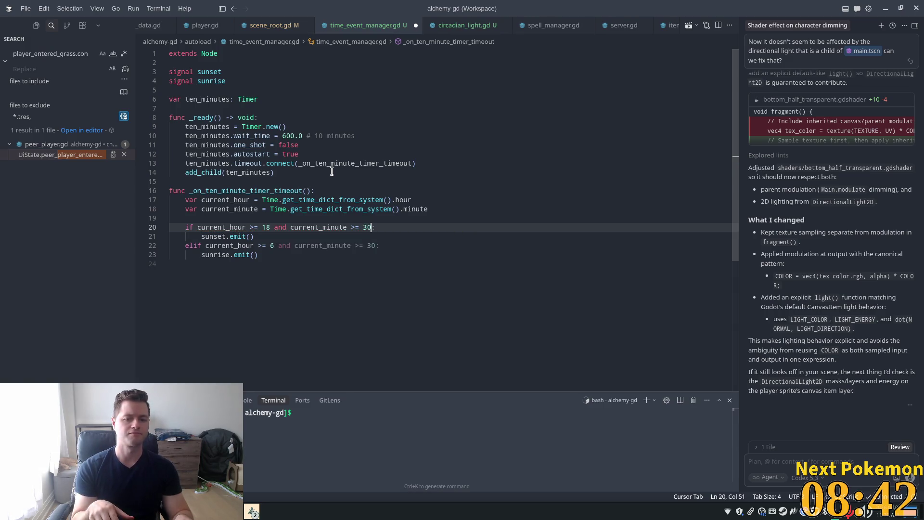
pyautogui.press('Tab')
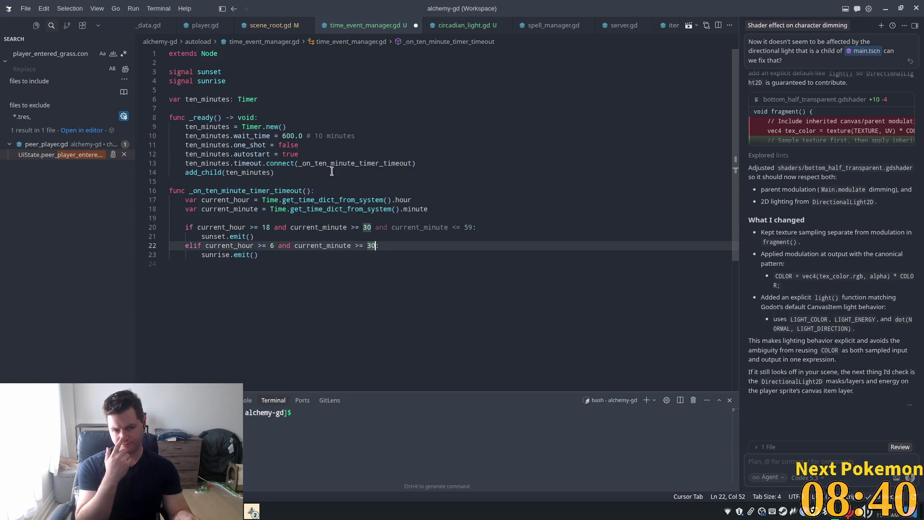
pyautogui.press('Up')
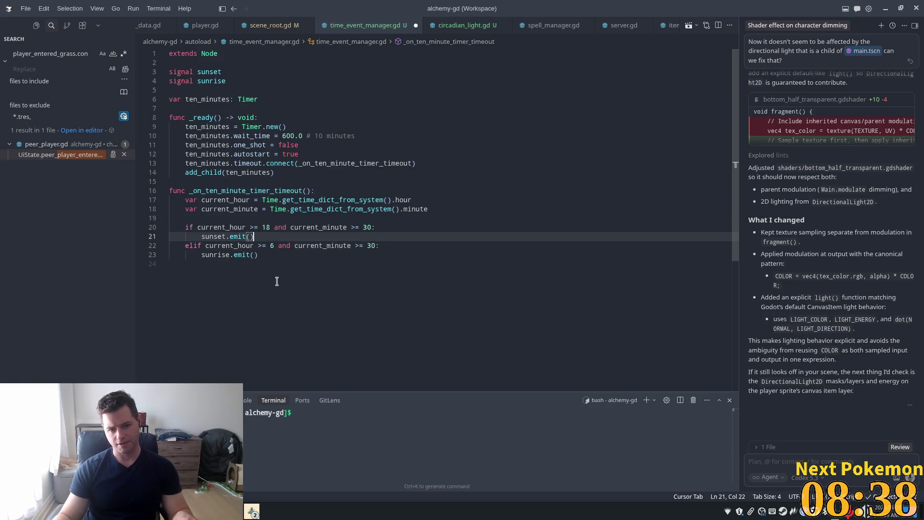
pyautogui.click(235, 254)
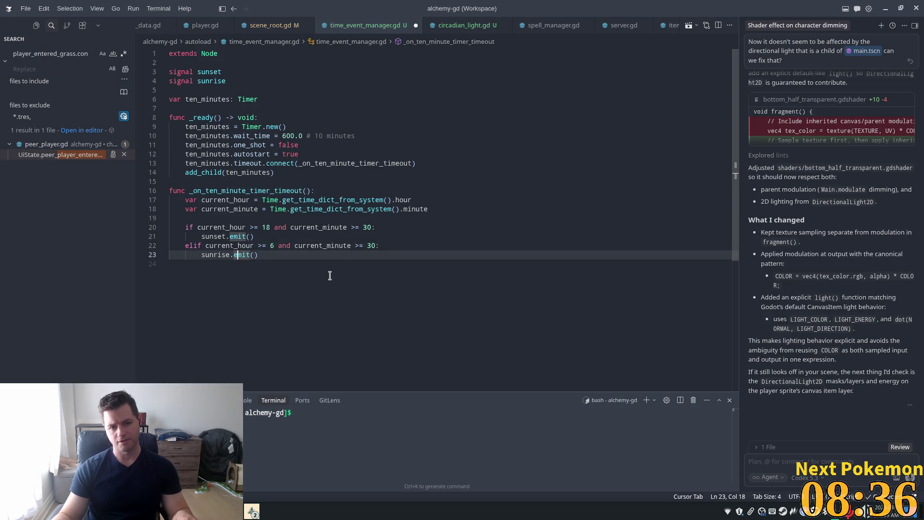
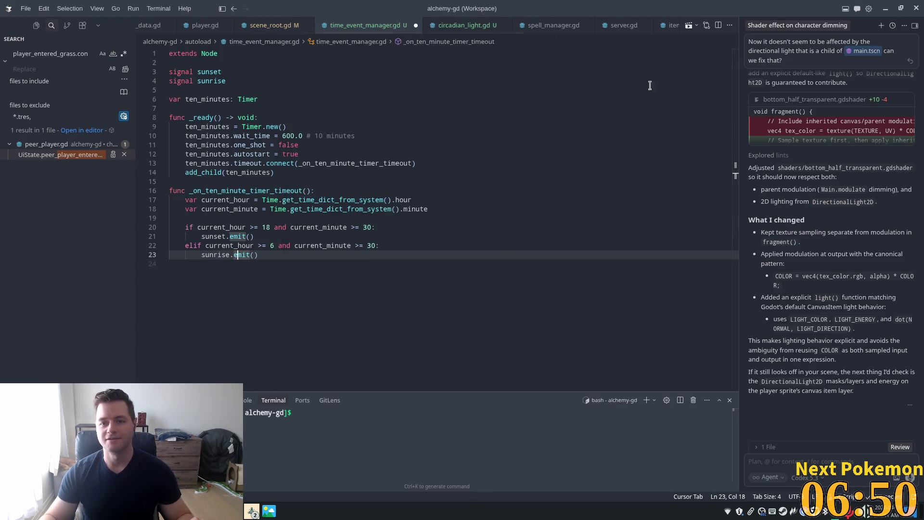
# Bring Cursor forward, open circadian_light.gd, and close the image viewer window.
pyautogui.click(571, 5)
pyautogui.click(327, 210)
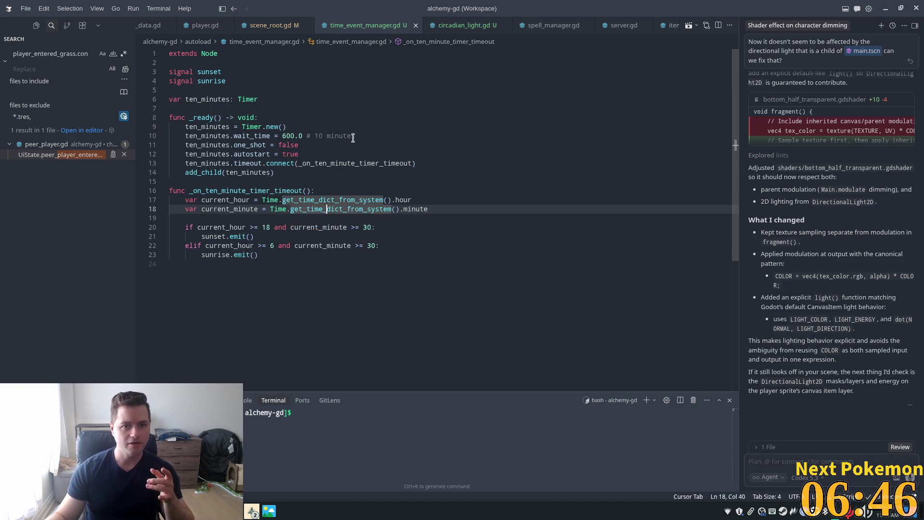
pyautogui.click(463, 25)
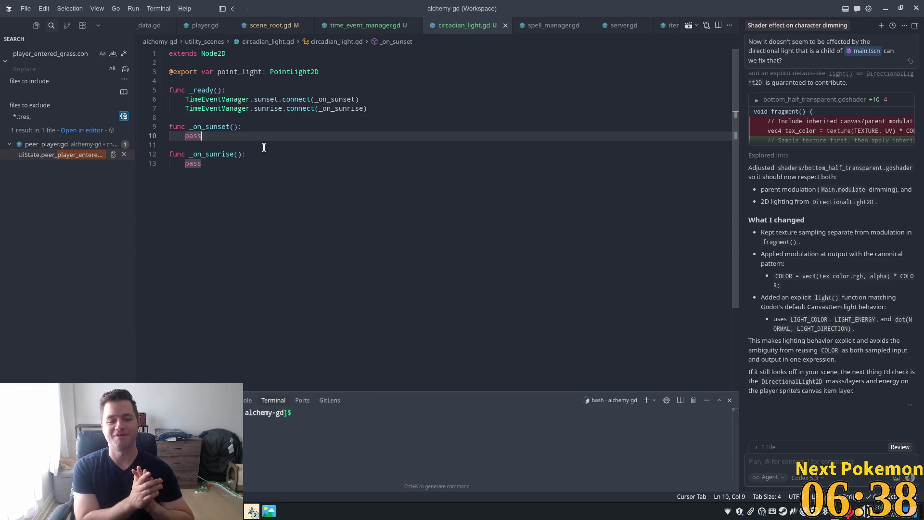
pyautogui.rightClick(269, 511)
pyautogui.click(281, 498)
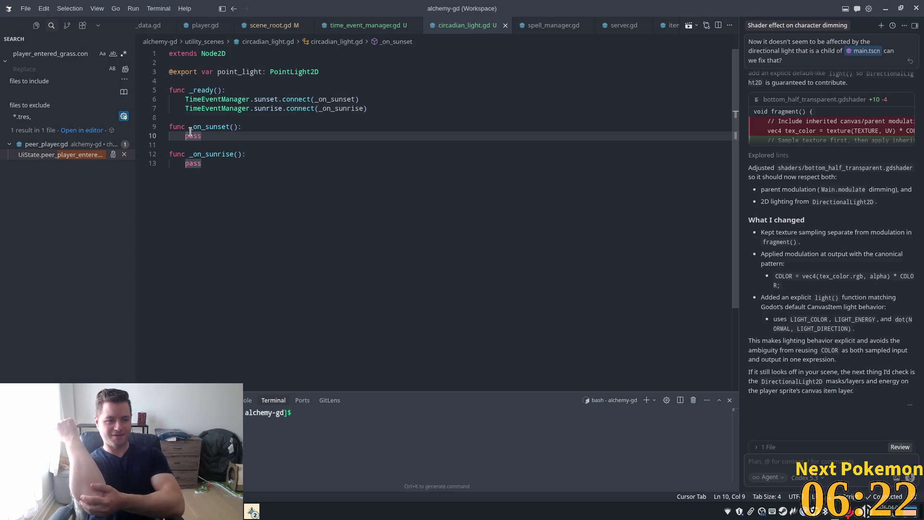
# Review circadian_light.gd's sunset/sunrise connections and stub handlers, then switch to Godot.
pyautogui.click(204, 153)
pyautogui.click(220, 134)
pyautogui.click(263, 108)
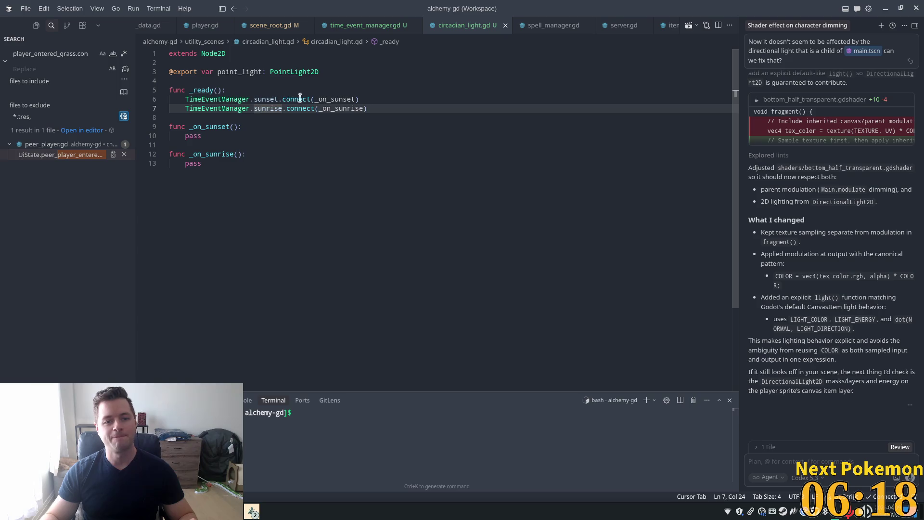
pyautogui.click(230, 99)
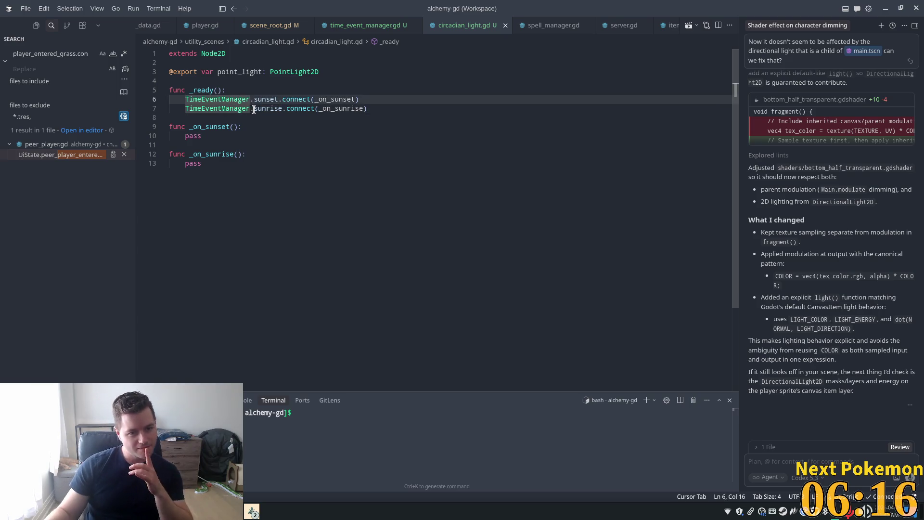
pyautogui.moveTo(257, 110)
pyautogui.click(207, 93)
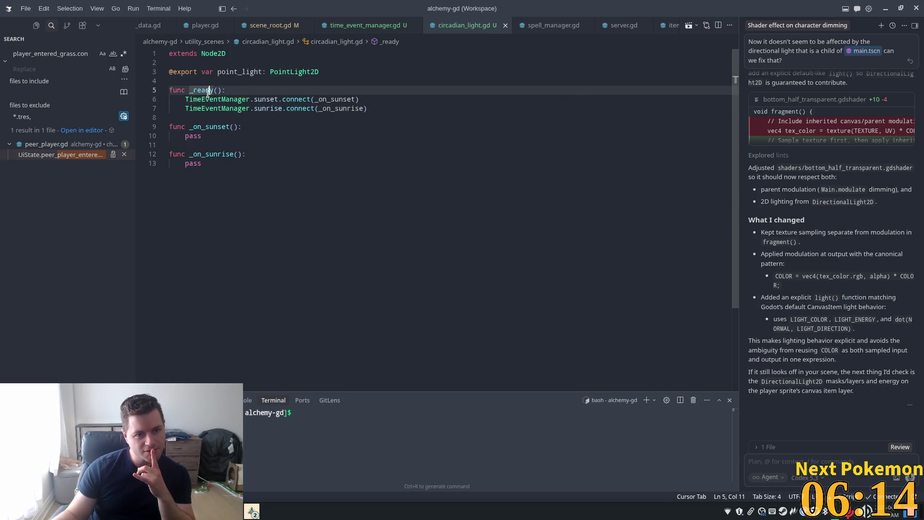
pyautogui.click(243, 127)
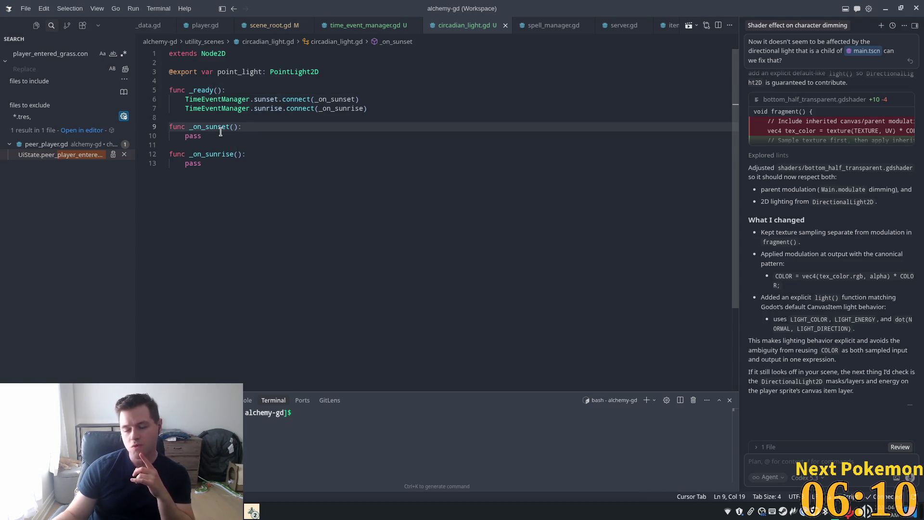
pyautogui.doubleClick(192, 136)
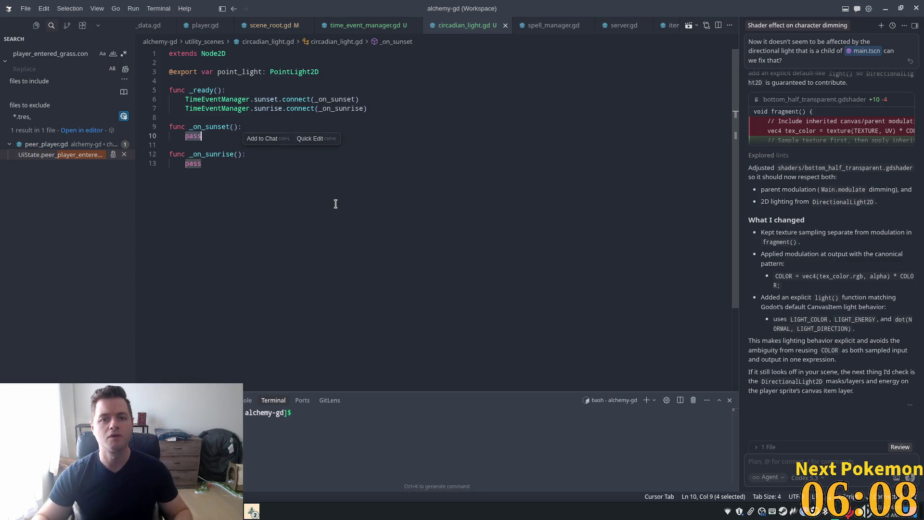
pyautogui.hotkey('alt', 'Tab')
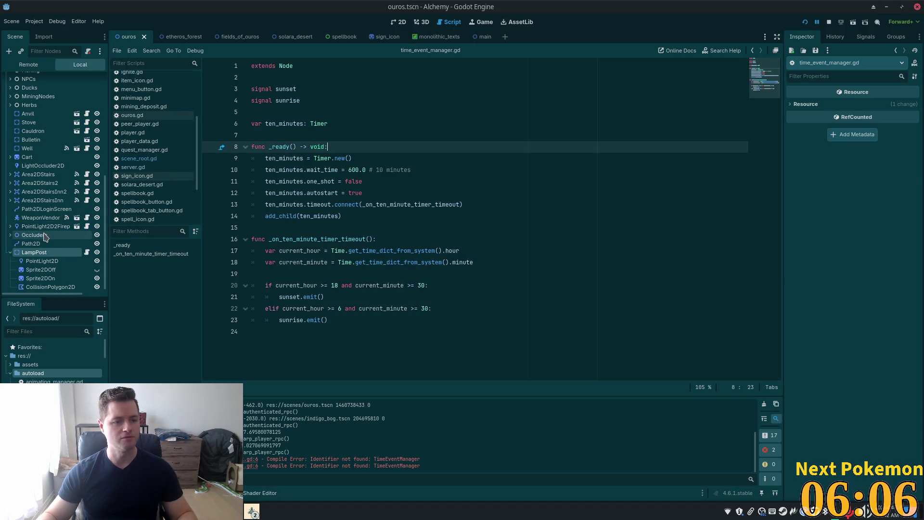
# Select the LampPost node and open its circadian_light.gd script.
pyautogui.click(31, 243)
pyautogui.click(41, 261)
pyautogui.click(33, 252)
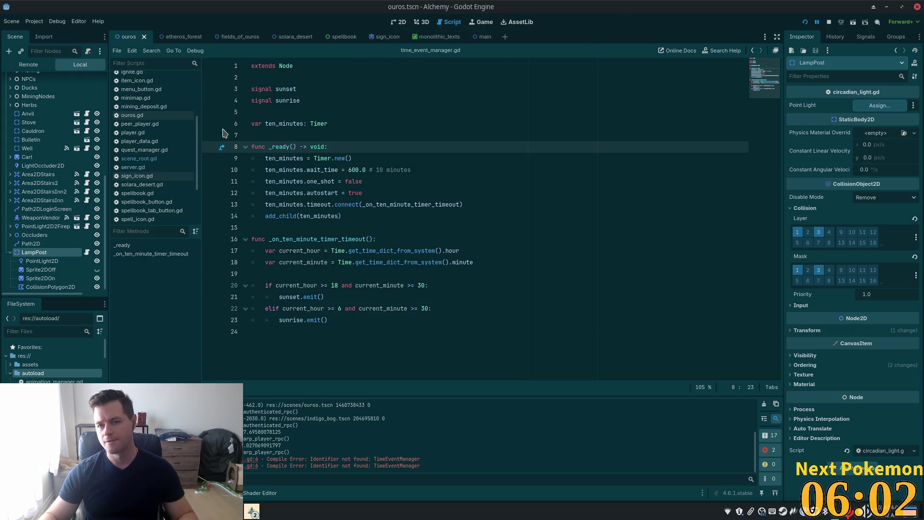
pyautogui.click(86, 252)
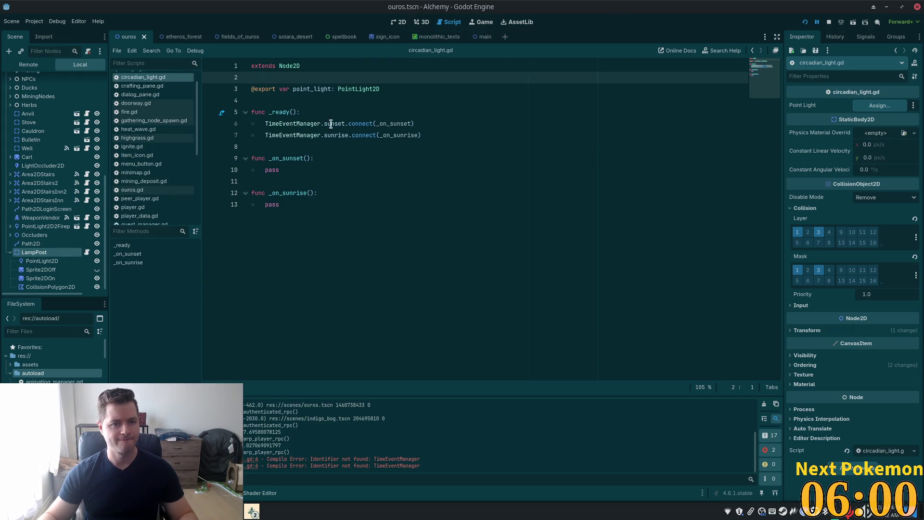
pyautogui.click(299, 91)
pyautogui.click(401, 89)
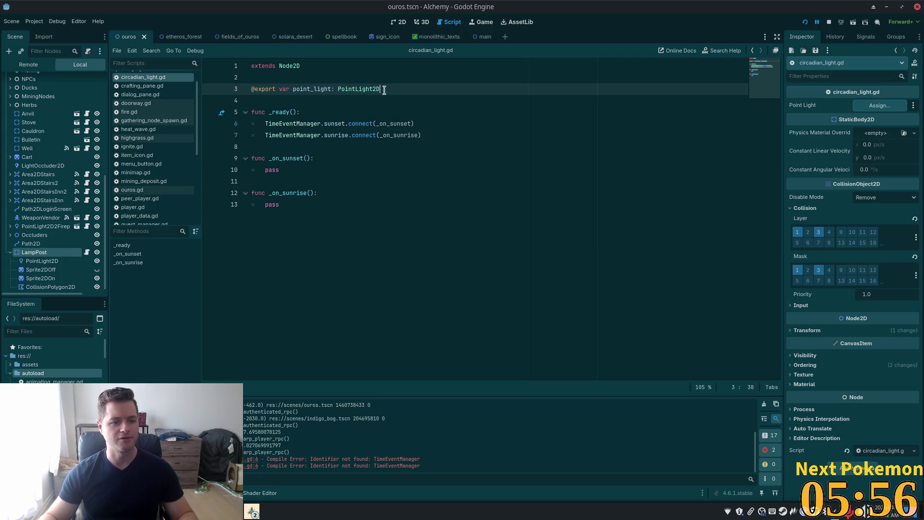
pyautogui.moveTo(39, 270)
pyautogui.mouseDown()
pyautogui.moveTo(285, 112)
pyautogui.moveTo(271, 100)
pyautogui.mouseUp()
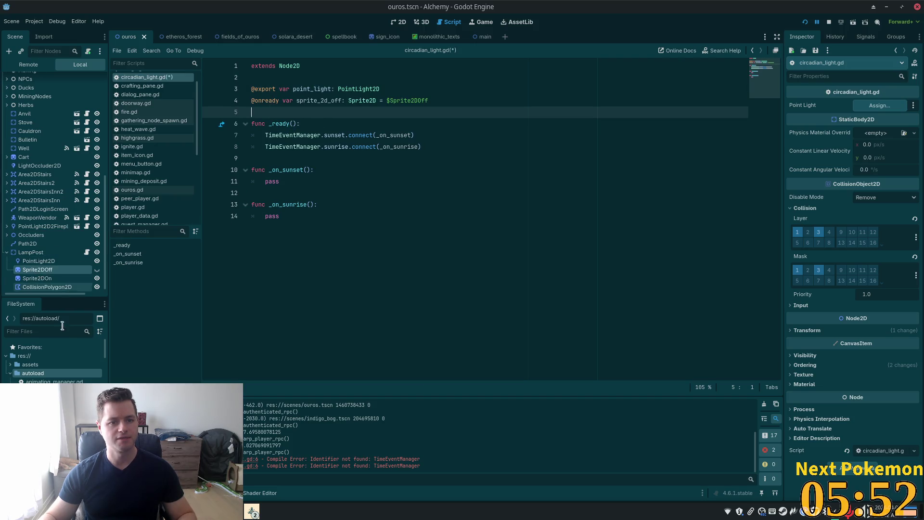
pyautogui.moveTo(22, 279)
pyautogui.mouseDown()
pyautogui.moveTo(291, 121)
pyautogui.moveTo(294, 136)
pyautogui.moveTo(321, 156)
pyautogui.mouseUp()
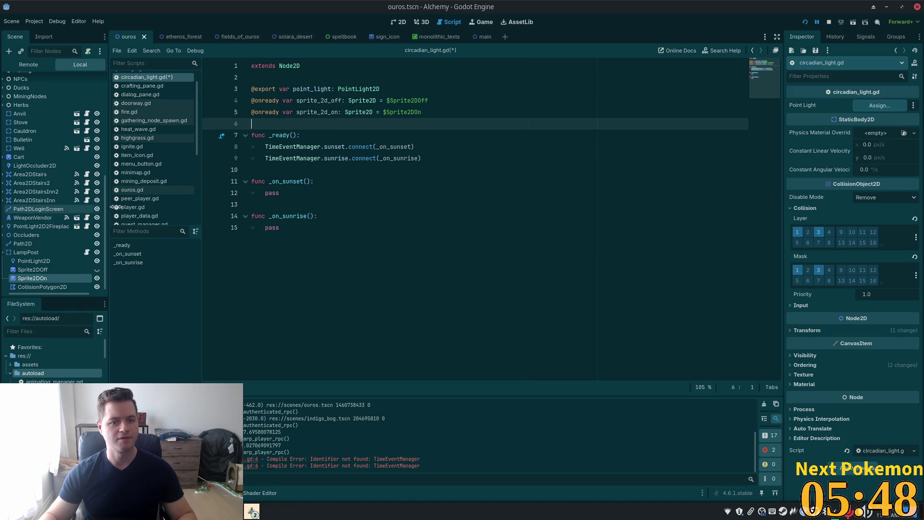
pyautogui.doubleClick(317, 100)
pyautogui.click(316, 112)
pyautogui.doubleClick(315, 113)
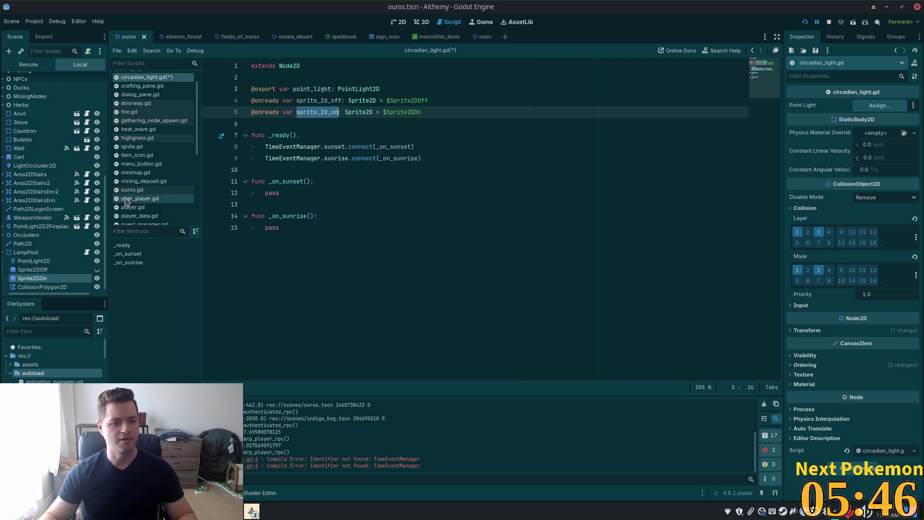
pyautogui.click(455, 101)
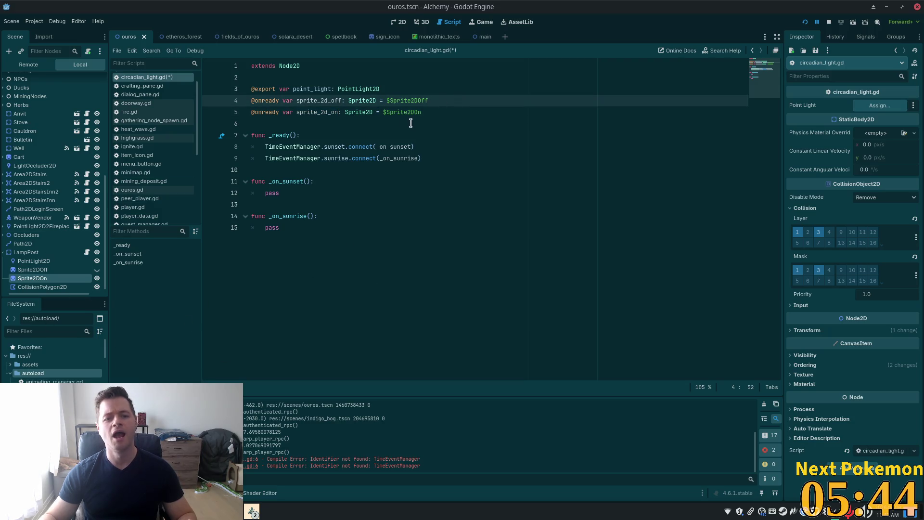
pyautogui.hotkey('ctrl', 's')
# Inspect the 'Identifier not found: TimeEventManager' compile errors on lines 8 and 9.
pyautogui.click(346, 169)
pyautogui.click(323, 193)
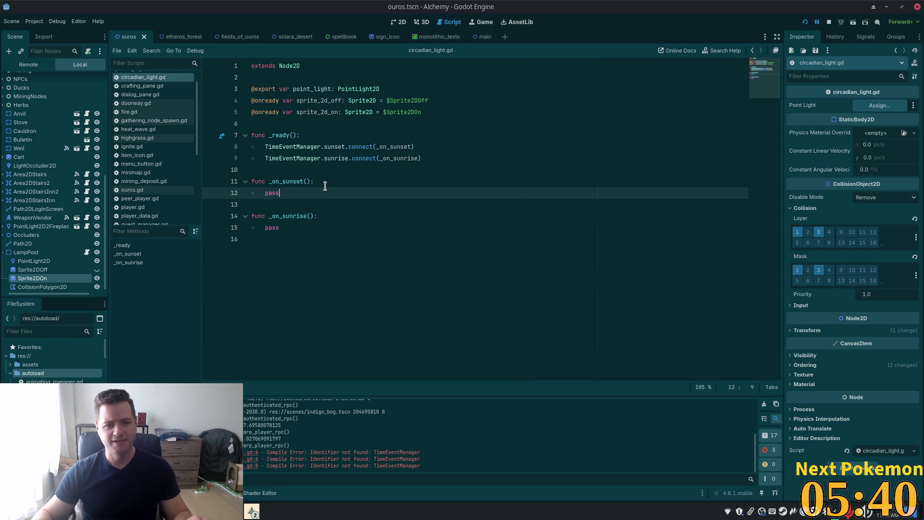
pyautogui.doubleClick(393, 453)
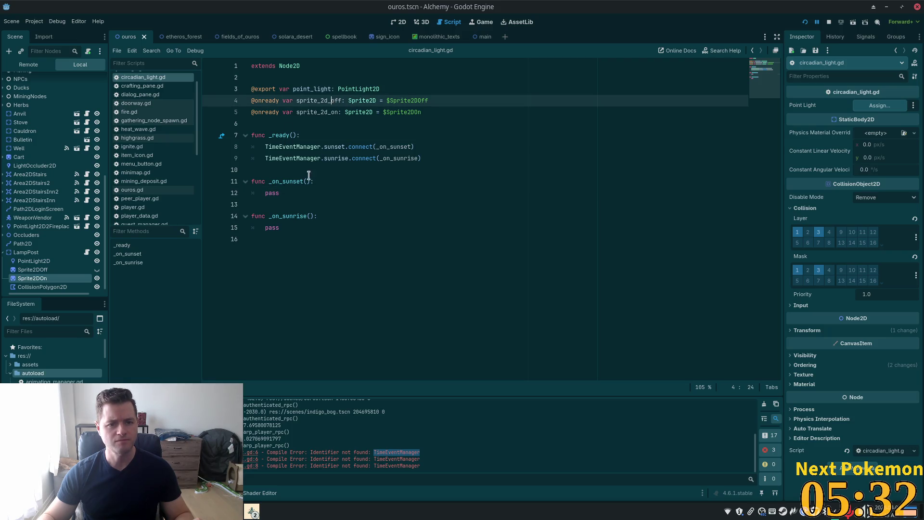
pyautogui.doubleClick(277, 159)
pyautogui.click(268, 158)
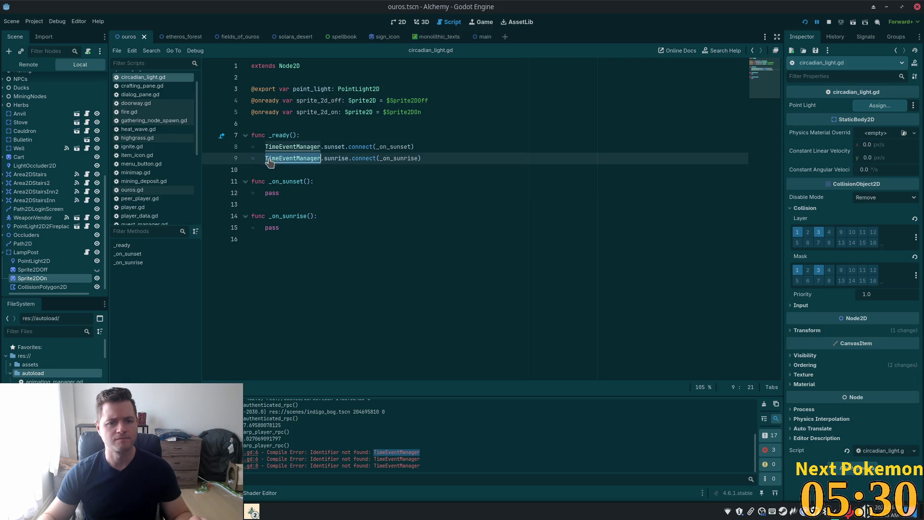
pyautogui.doubleClick(304, 147)
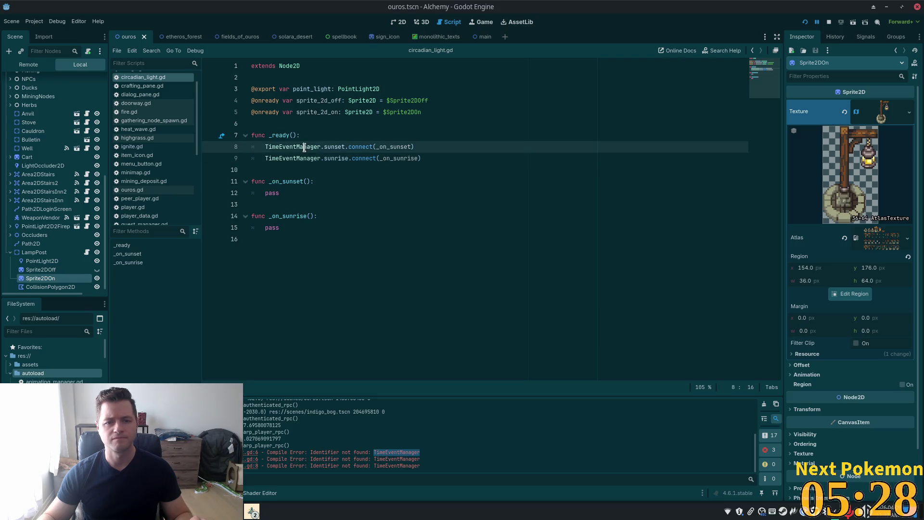
pyautogui.click(35, 22)
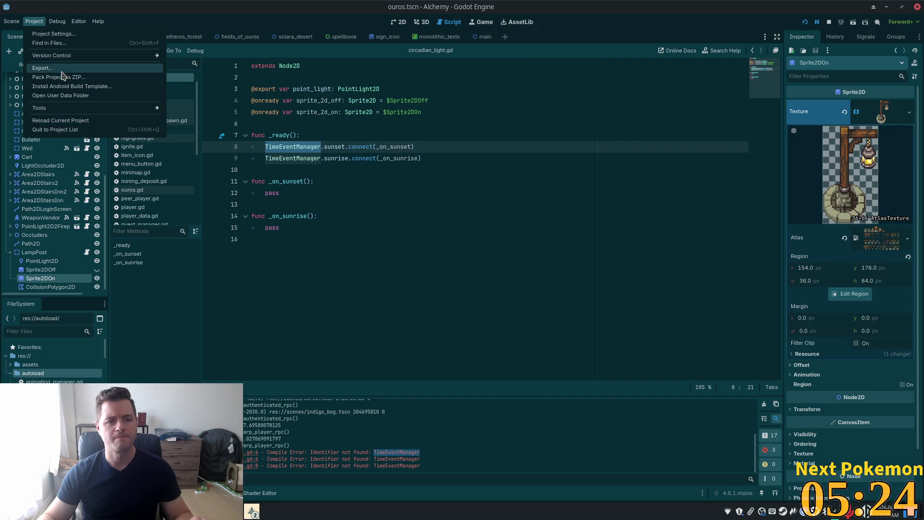
pyautogui.click(64, 22)
pyautogui.click(64, 23)
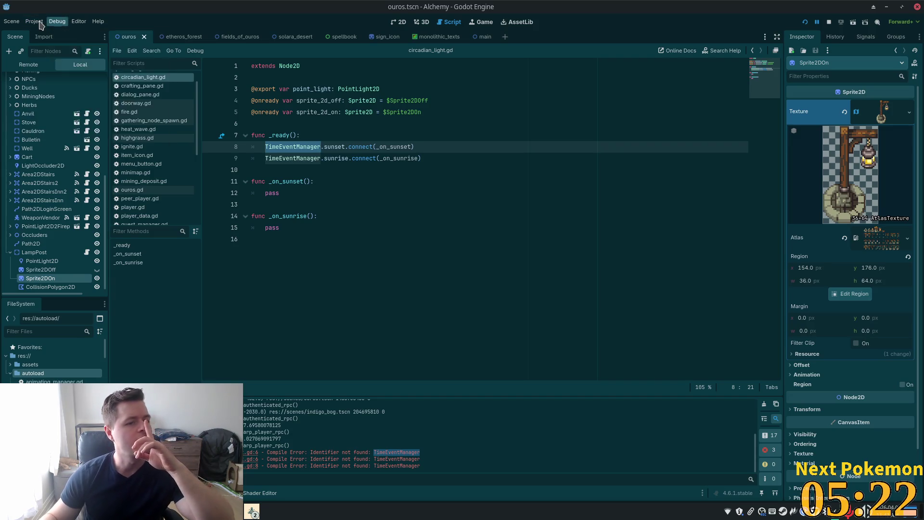
pyautogui.click(48, 33)
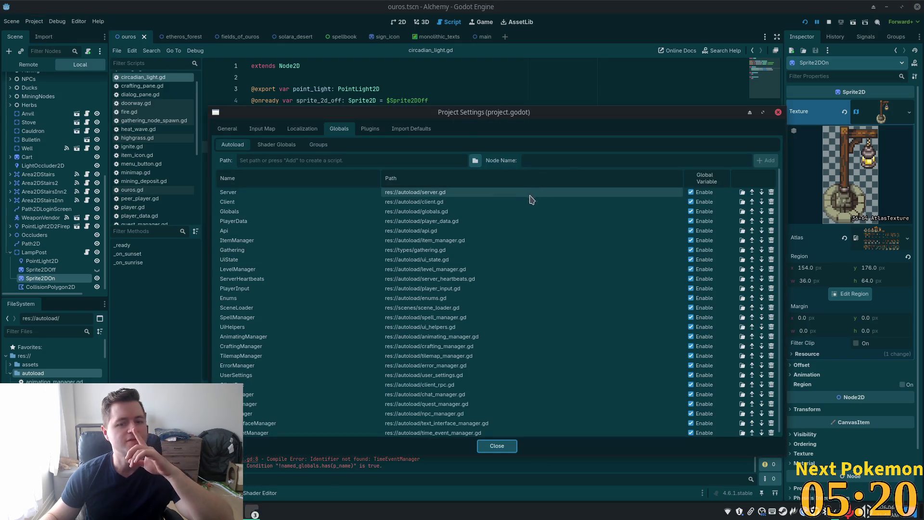
pyautogui.scroll(-1, 394, 410)
pyautogui.click(277, 431)
pyautogui.click(277, 430)
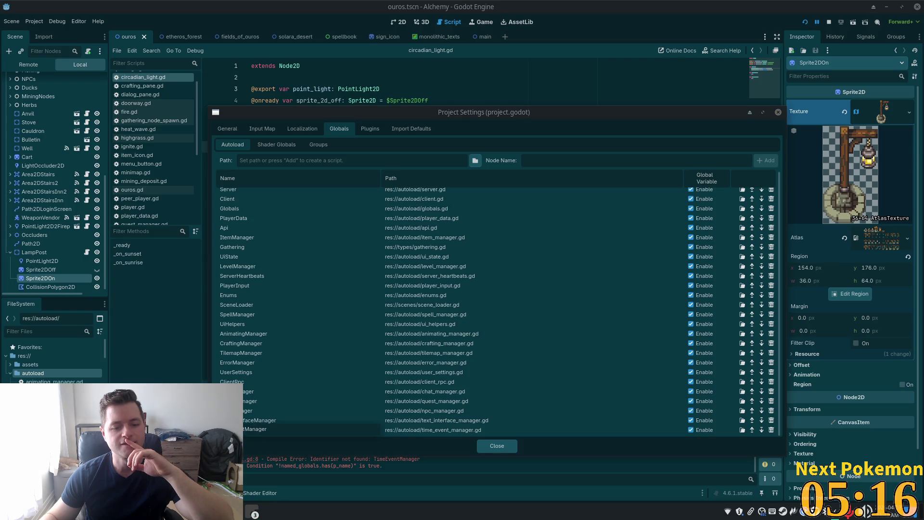
pyautogui.doubleClick(265, 430)
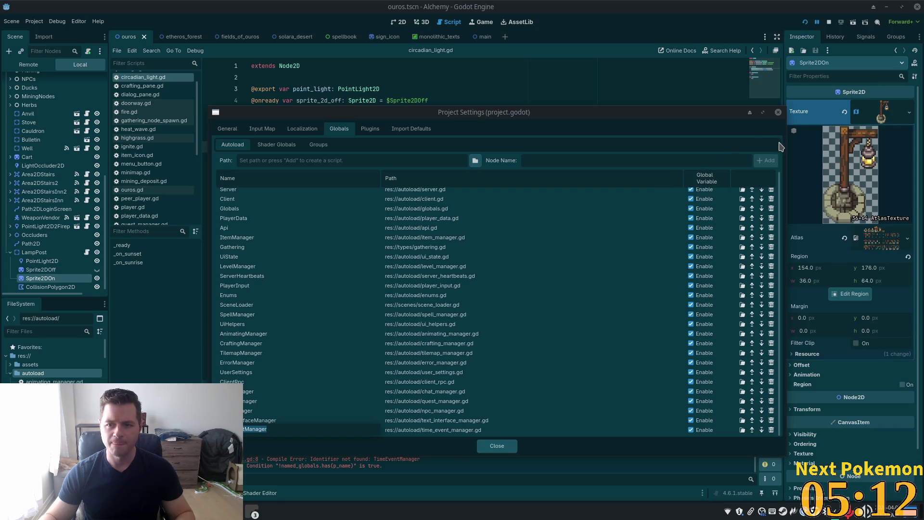
pyautogui.click(501, 446)
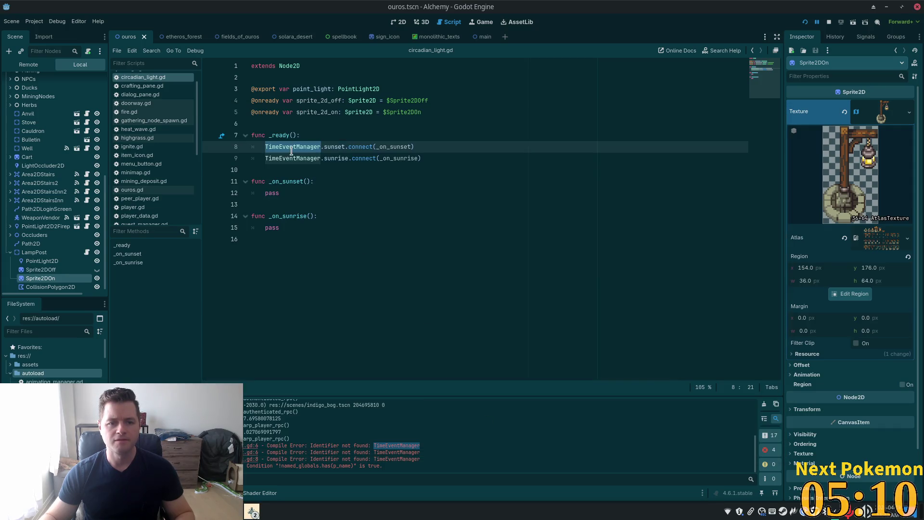
pyautogui.press('Escape')
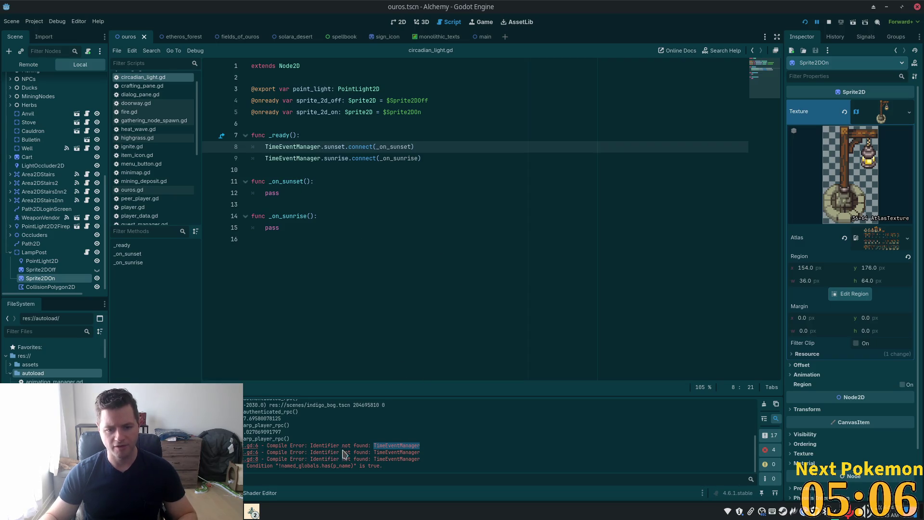
pyautogui.click(816, 22)
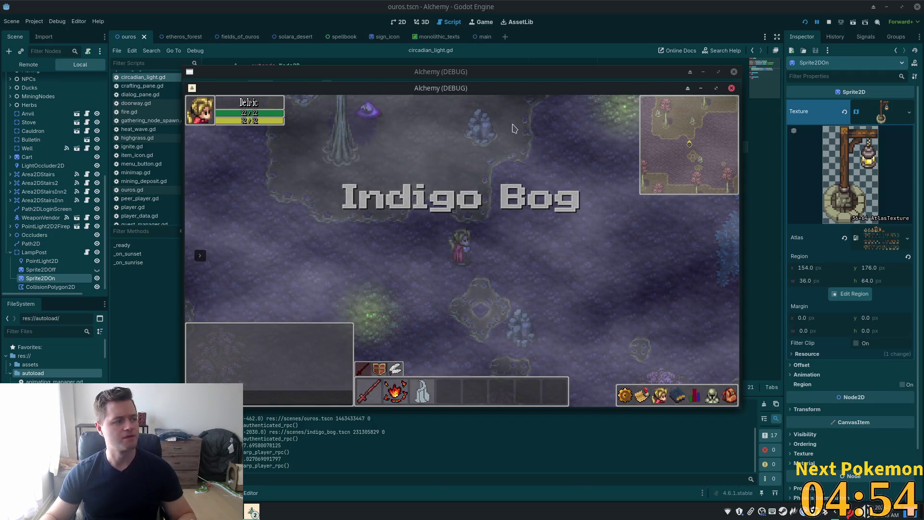
# Bring Godot's script editor over the game, mark the sunset pass, and switch to Cursor.
pyautogui.click(618, 22)
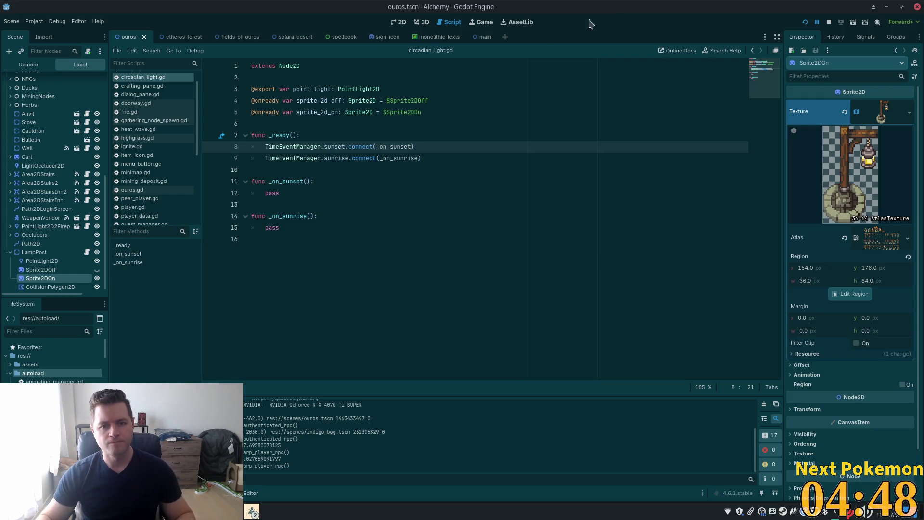
pyautogui.click(319, 191)
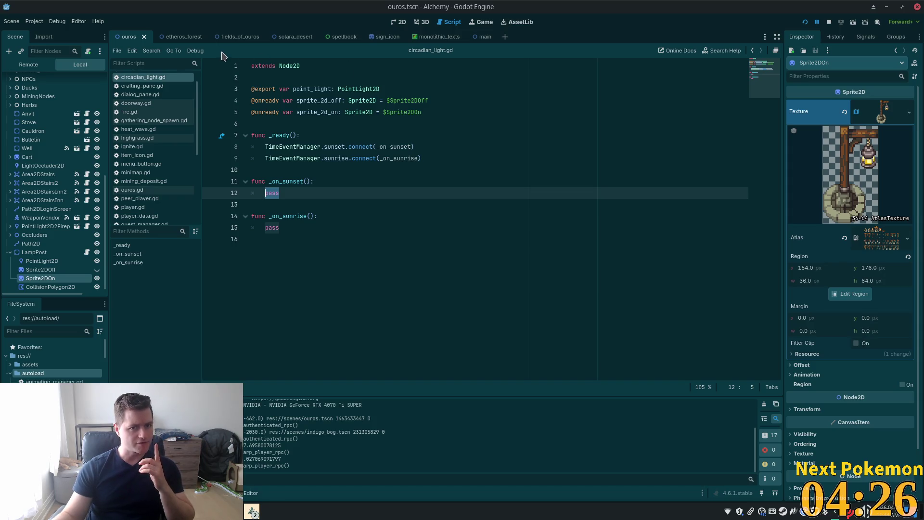
pyautogui.hotkey('alt', 'Tab')
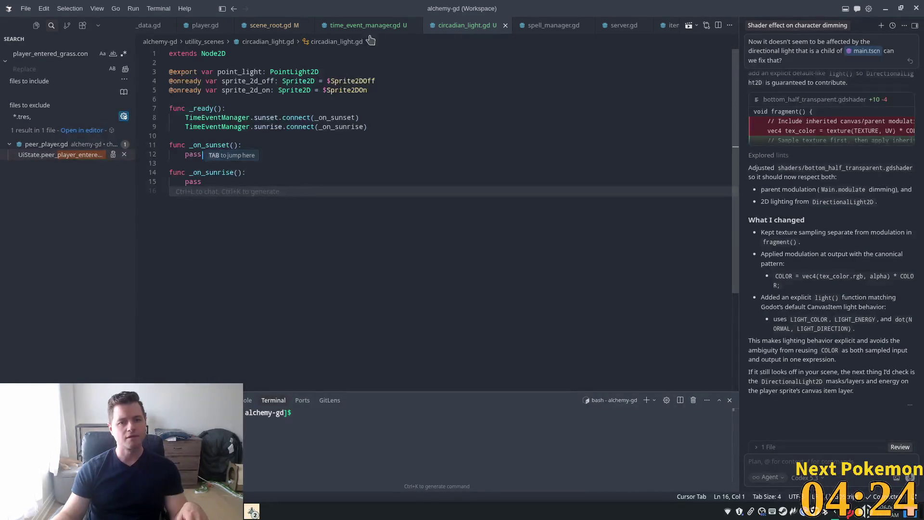
# Call _on_ten_minute_timer_timeout() at the end of time_event_manager.gd's _ready.
pyautogui.click(358, 25)
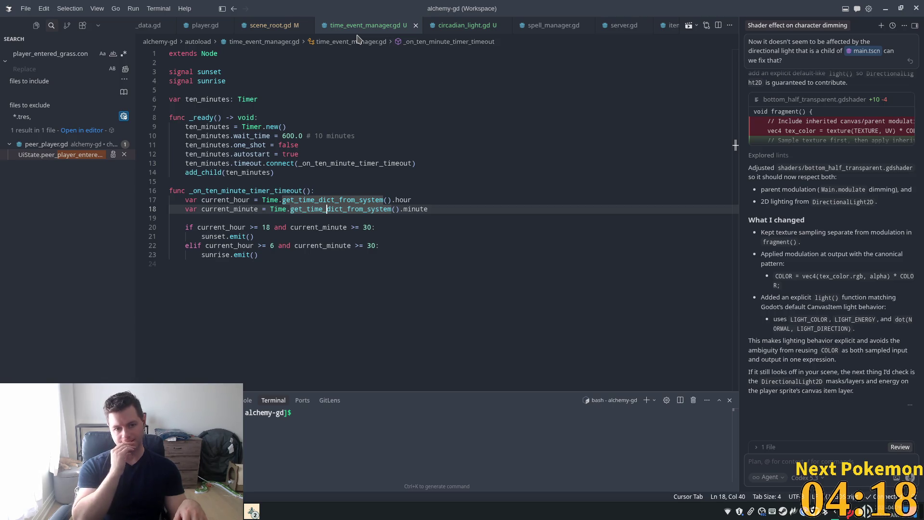
pyautogui.click(291, 172)
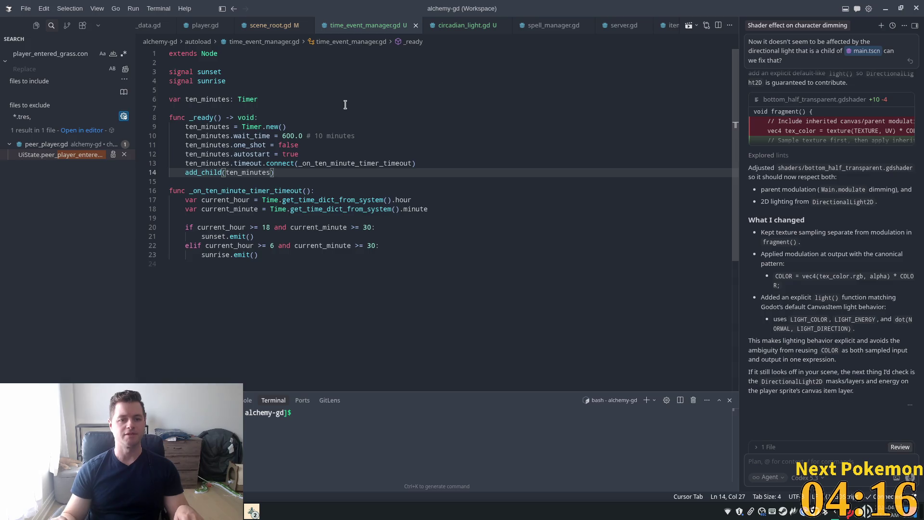
pyautogui.press('Return')
pyautogui.press('Return')
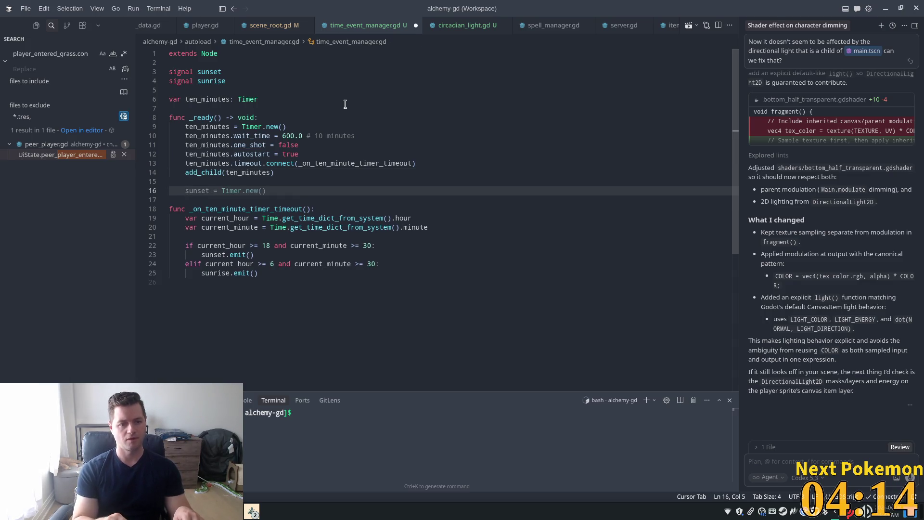
pyautogui.moveTo(310, 209); pyautogui.dragTo(189, 210)
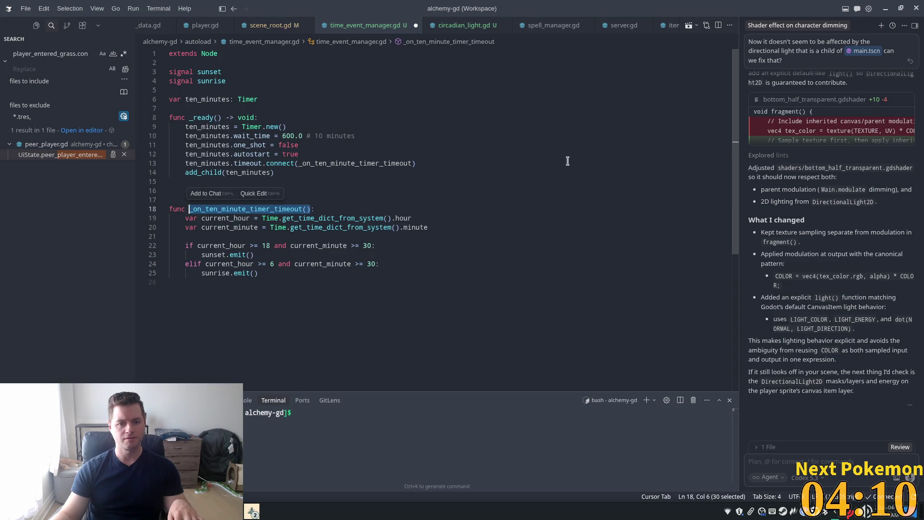
pyautogui.click(197, 190)
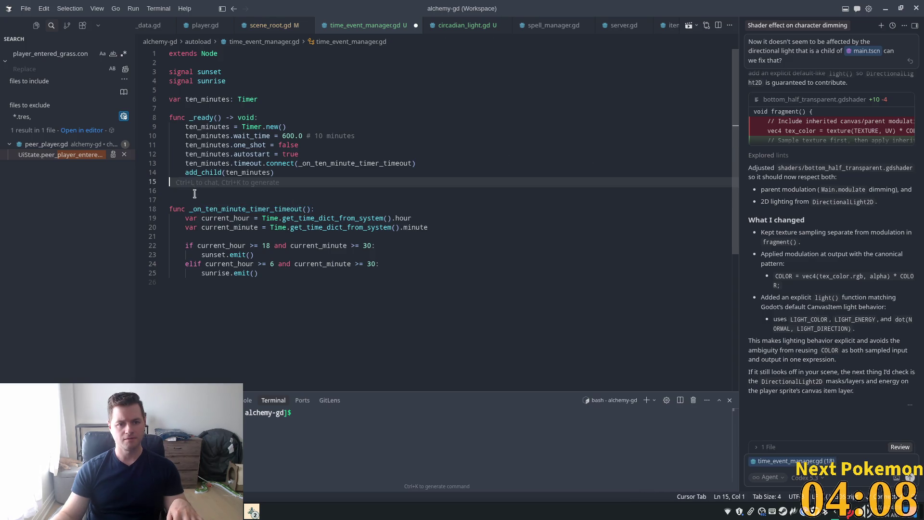
pyautogui.write('_on_ten_minute_timer_timeout()')
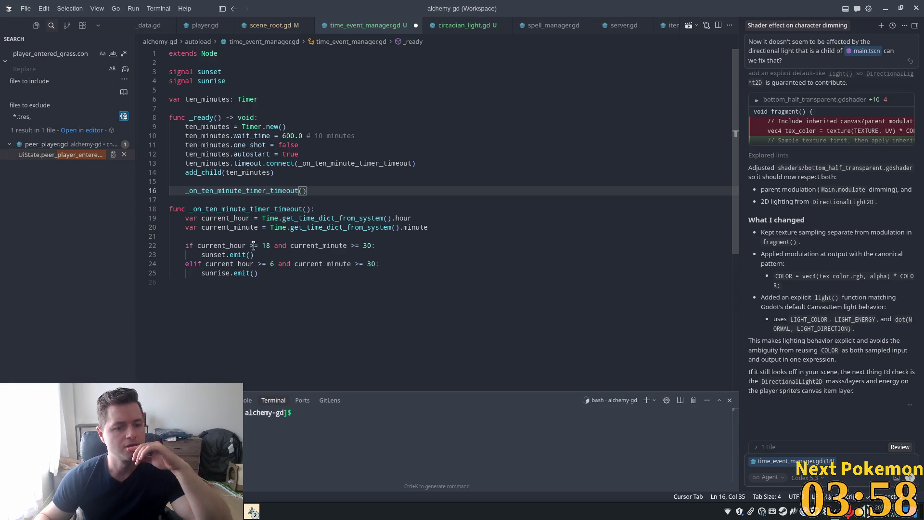
# Examine the sunset hour condition, sunrise emit and timer autostart, then open scene_root.gd.
pyautogui.moveTo(198, 245); pyautogui.dragTo(303, 249)
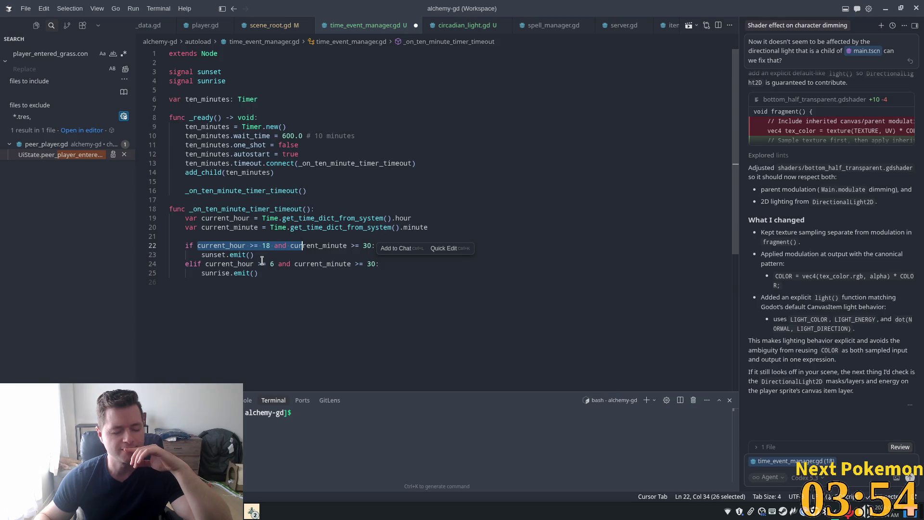
pyautogui.click(241, 273)
pyautogui.moveTo(241, 273)
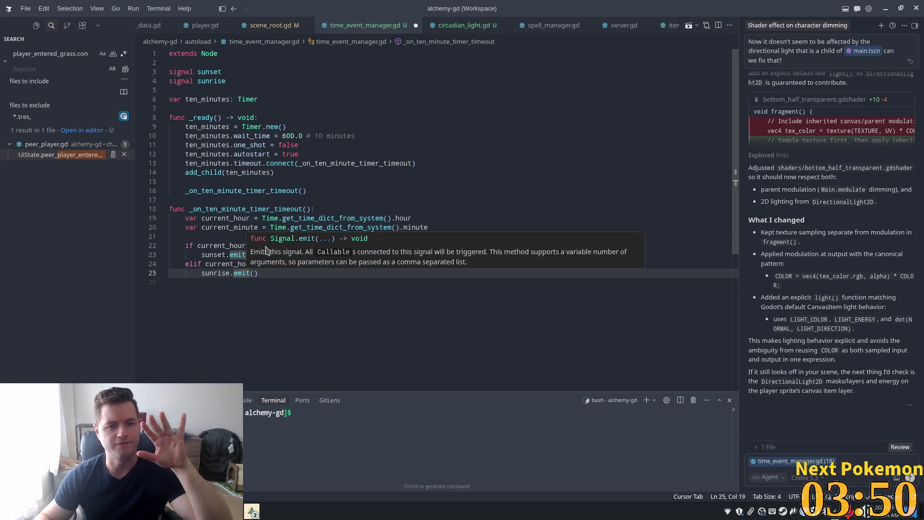
pyautogui.click(299, 154)
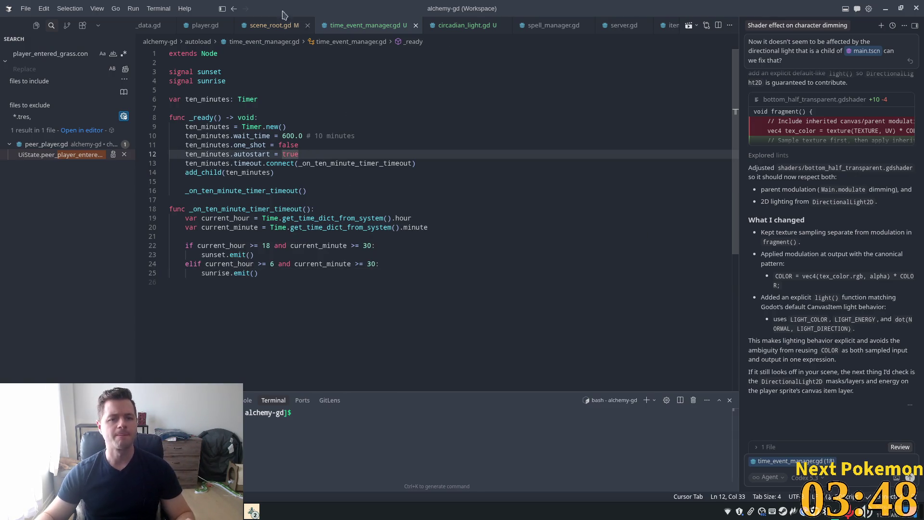
pyautogui.click(261, 28)
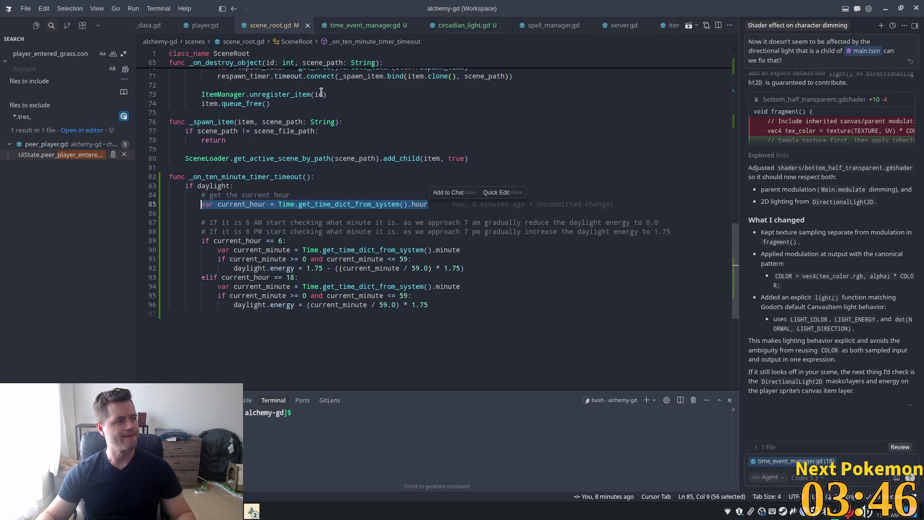
# Review scene_root.gd's daylight timer, then select the sunset handler's pass in circadian_light.gd.
pyautogui.hotkey('alt', 'Tab')
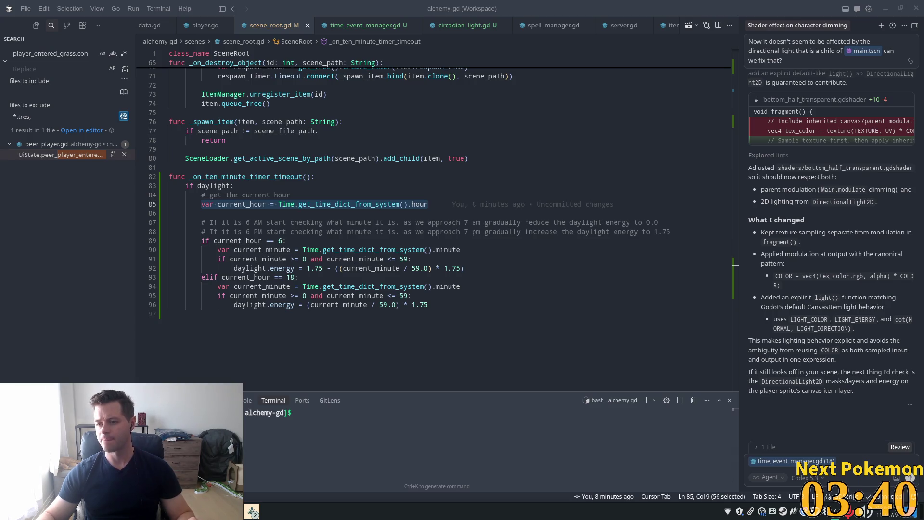
pyautogui.click(237, 177)
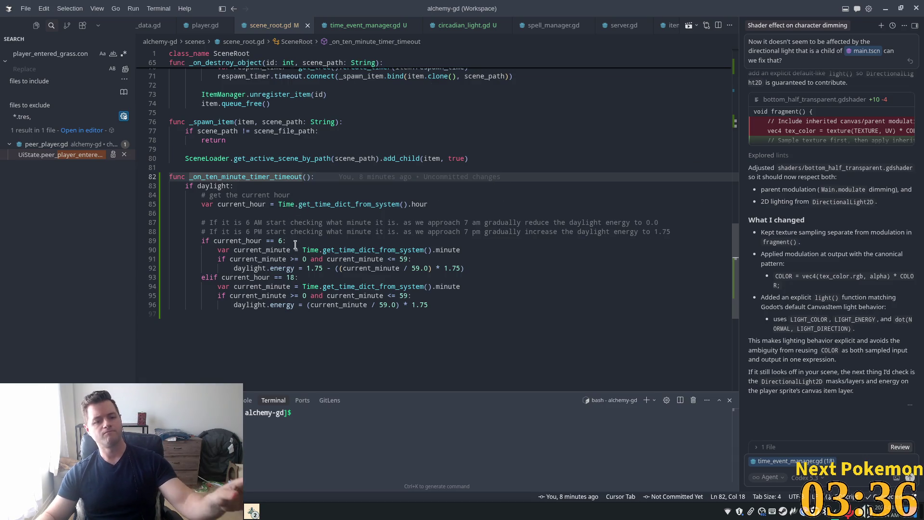
pyautogui.hotkey('ctrl', 'Tab')
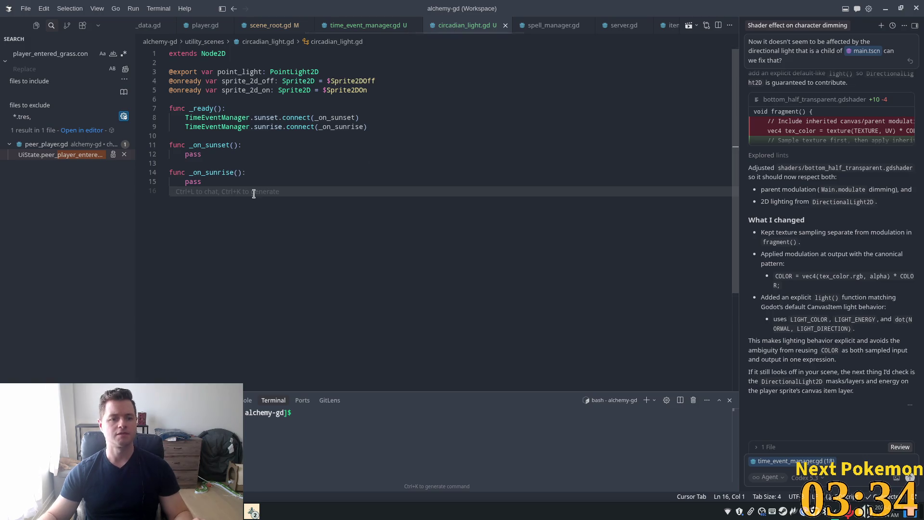
pyautogui.click(231, 155)
pyautogui.click(193, 143)
pyautogui.click(233, 150)
pyautogui.hotkey('shift', 'Home')
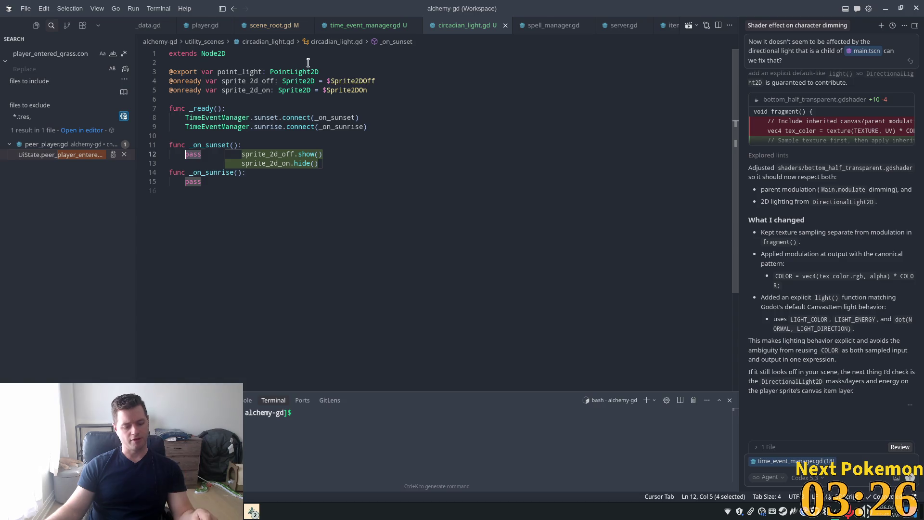
pyautogui.hotkey('alt', 'Tab')
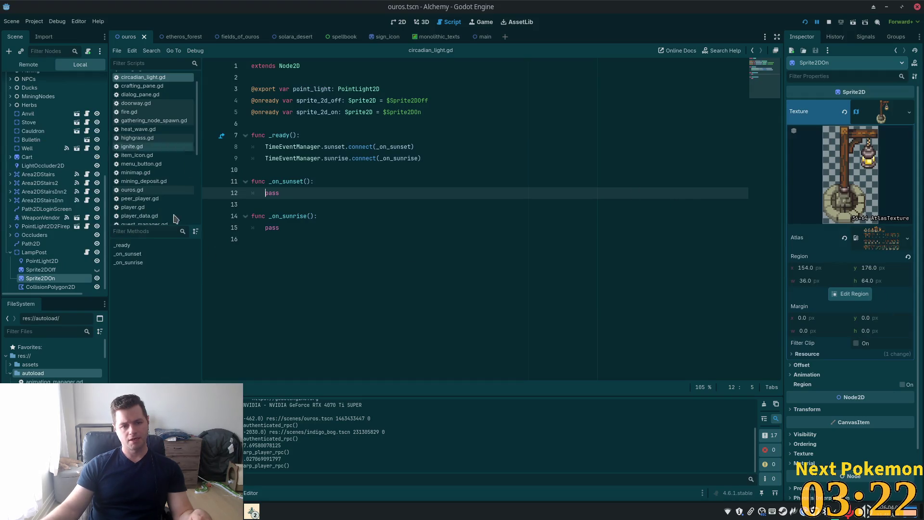
# Check the lamp's PointLight2D Energy value of 1.1 in the Inspector.
pyautogui.click(40, 287)
pyautogui.click(39, 269)
pyautogui.click(41, 261)
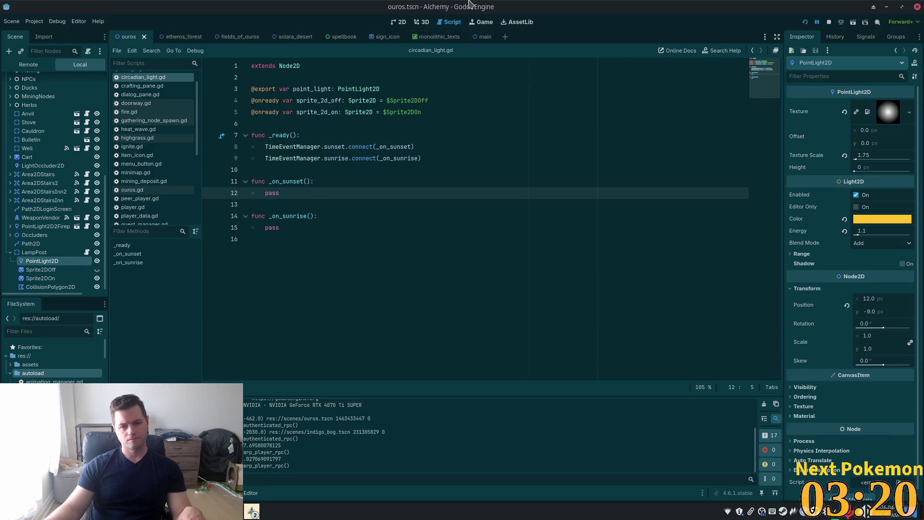
pyautogui.click(874, 231)
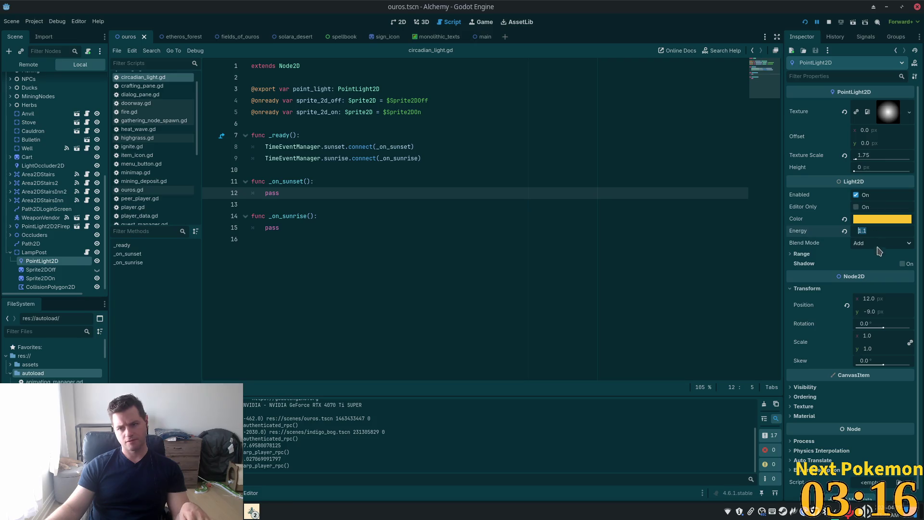
# In Cursor, insert a line above _ready and begin typing 'var on_e'.
pyautogui.hotkey('alt', 'Tab')
pyautogui.click(181, 106)
pyautogui.press('Home')
pyautogui.press('Return')
pyautogui.press('Up')
pyautogui.write('var on_')
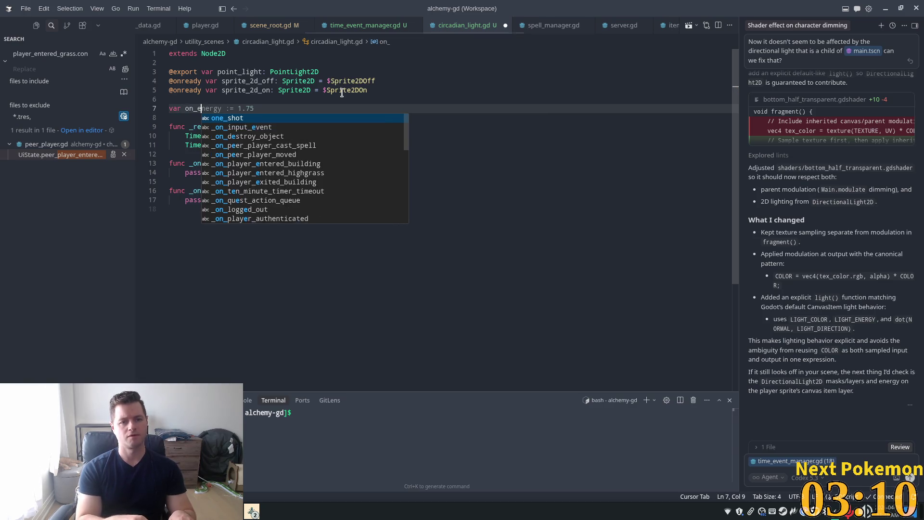
pyautogui.write('e')
# Declare on_energy as 1.1 and off_energy as 0.0 in circadian_light.gd.
pyautogui.press('Tab')
pyautogui.hotkey('shift', 'Left')
pyautogui.hotkey('shift', 'Left')
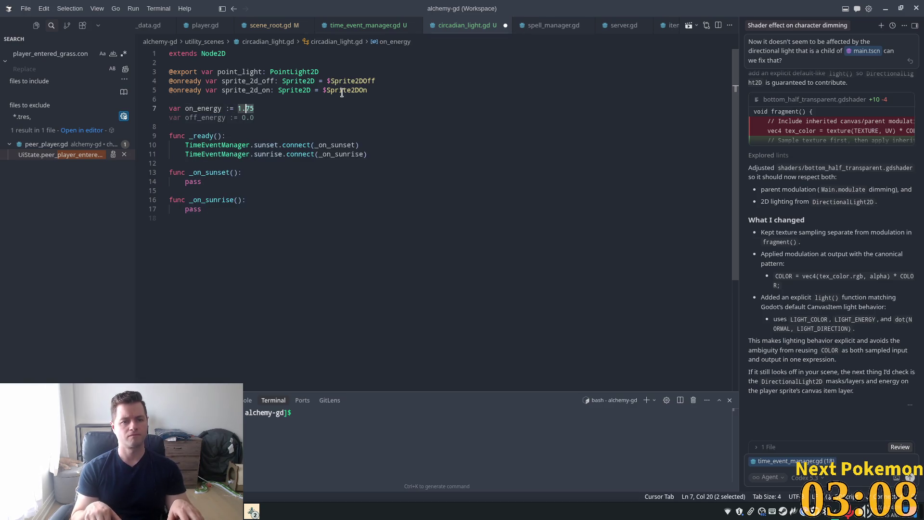
pyautogui.write('1.1')
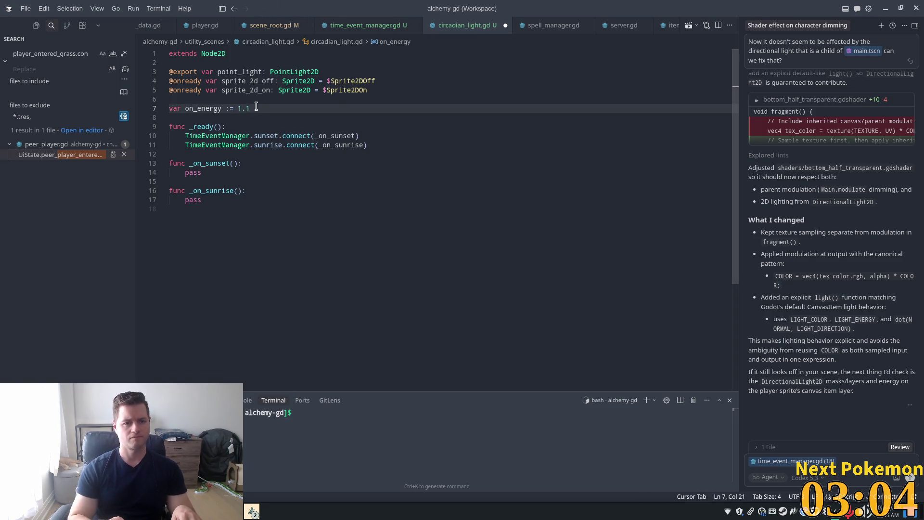
pyautogui.press('Return')
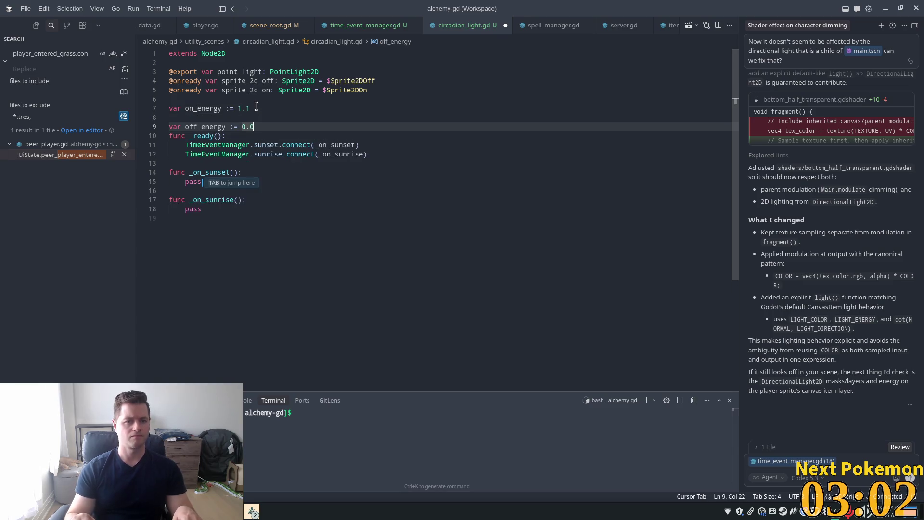
pyautogui.press('Tab')
pyautogui.press('Right')
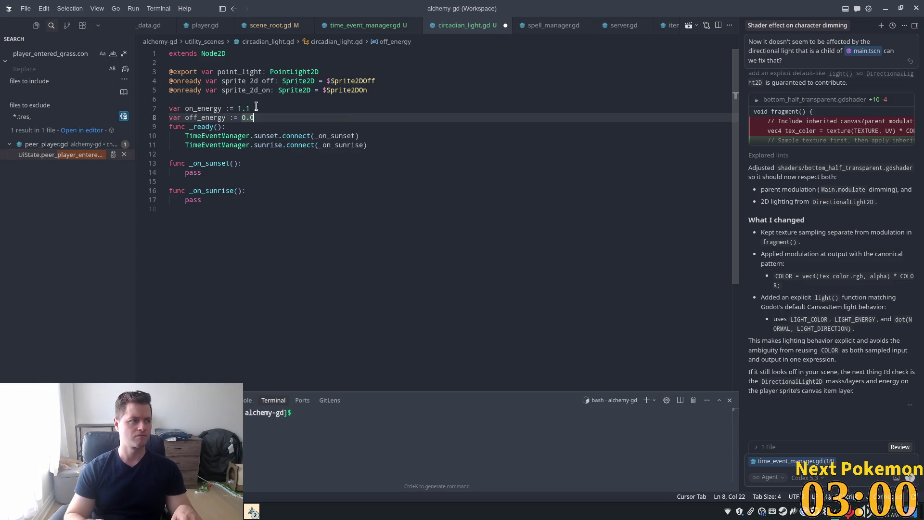
pyautogui.press('Return')
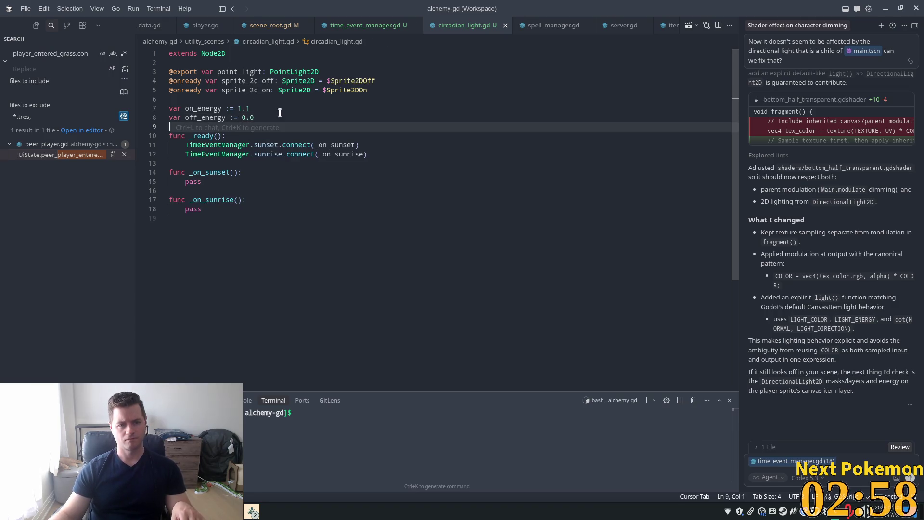
# Fill _on_sunset to set light energy to on_energy and show the lit sprite.
pyautogui.click(272, 111)
pyautogui.moveTo(201, 182); pyautogui.dragTo(189, 182)
pyautogui.write('oin')
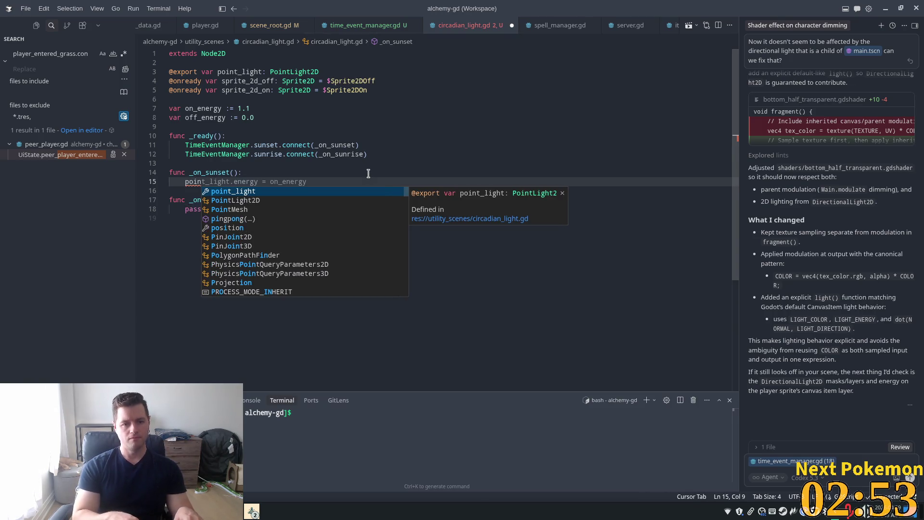
pyautogui.press('Tab')
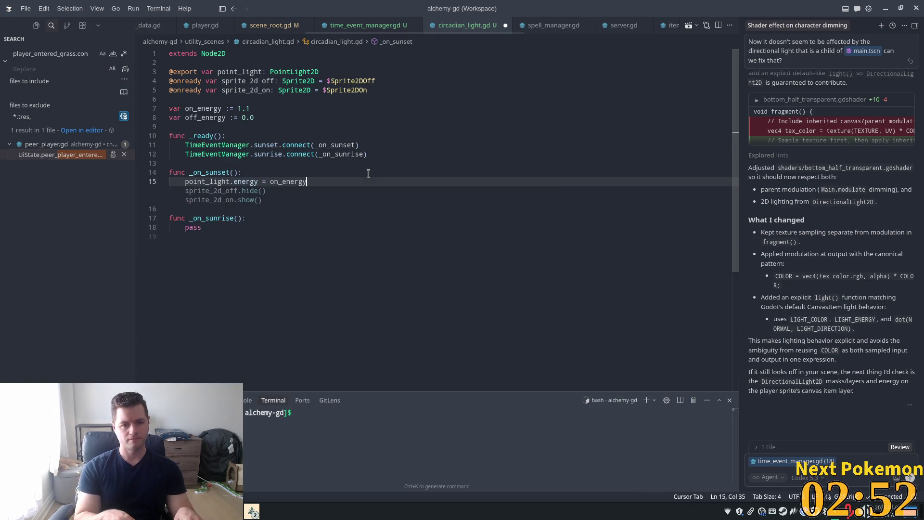
pyautogui.hotkey('ctrl', 'shift', 'Left')
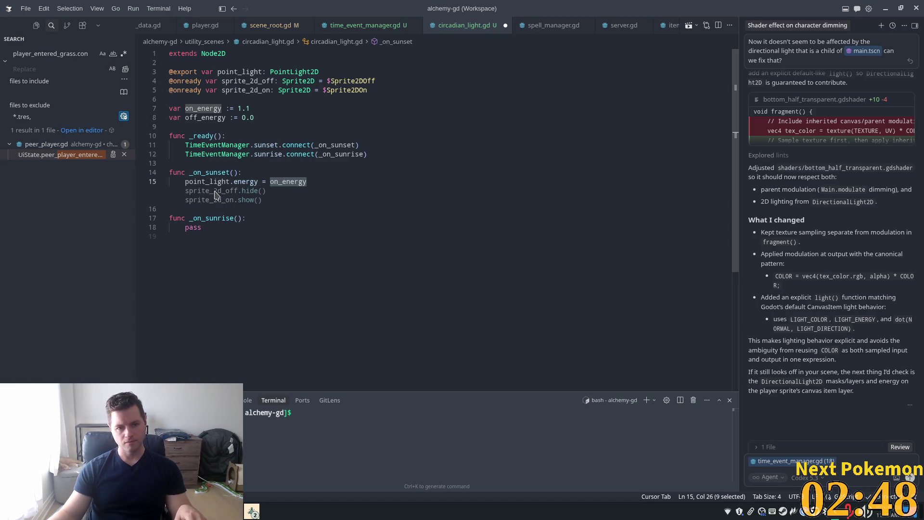
pyautogui.press('Tab')
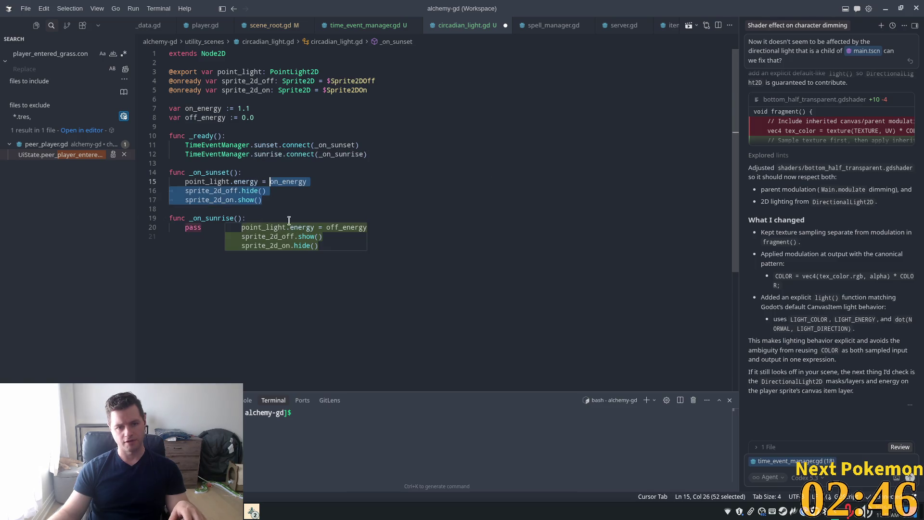
pyautogui.press('Tab')
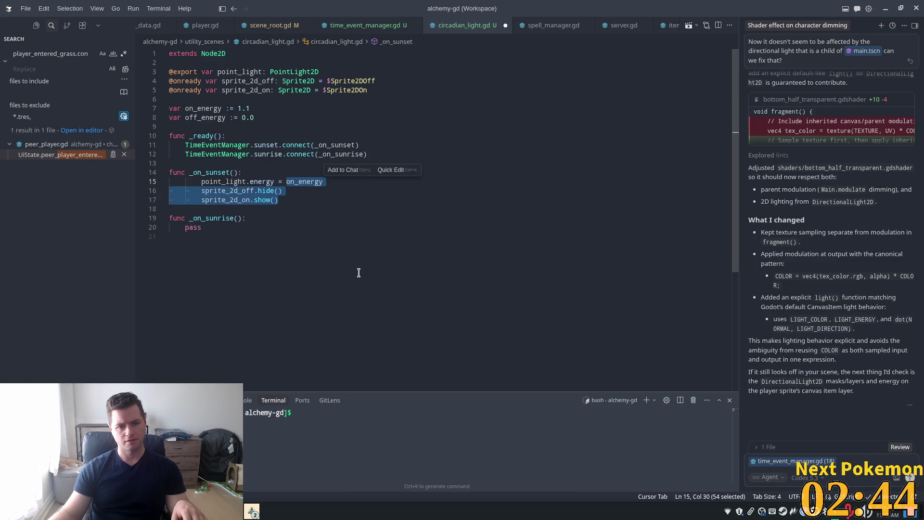
pyautogui.hotkey('shift', 'Tab')
# Replace _on_sunrise's pass with off_energy and the unlit sprite, dismissing an extra _on_sunrise() call.
pyautogui.click(246, 227)
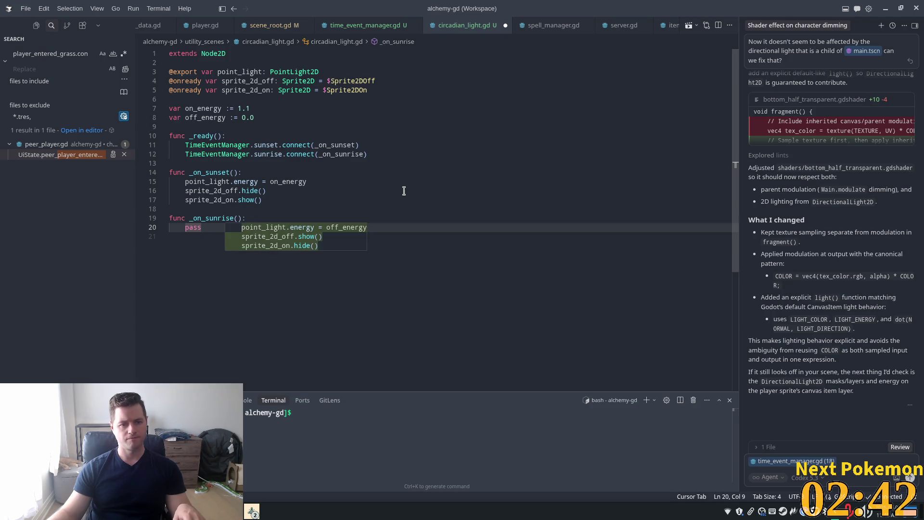
pyautogui.press('Tab')
pyautogui.click(232, 237)
pyautogui.click(233, 246)
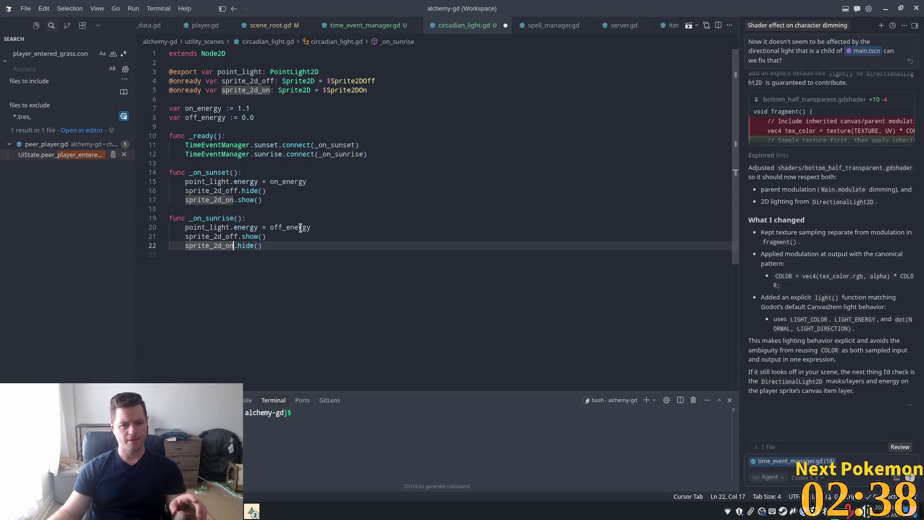
pyautogui.click(318, 218)
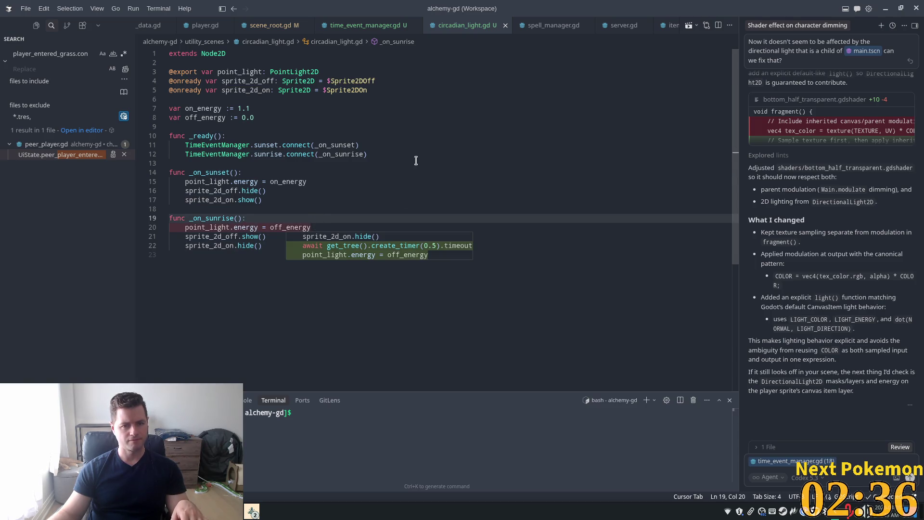
pyautogui.click(388, 153)
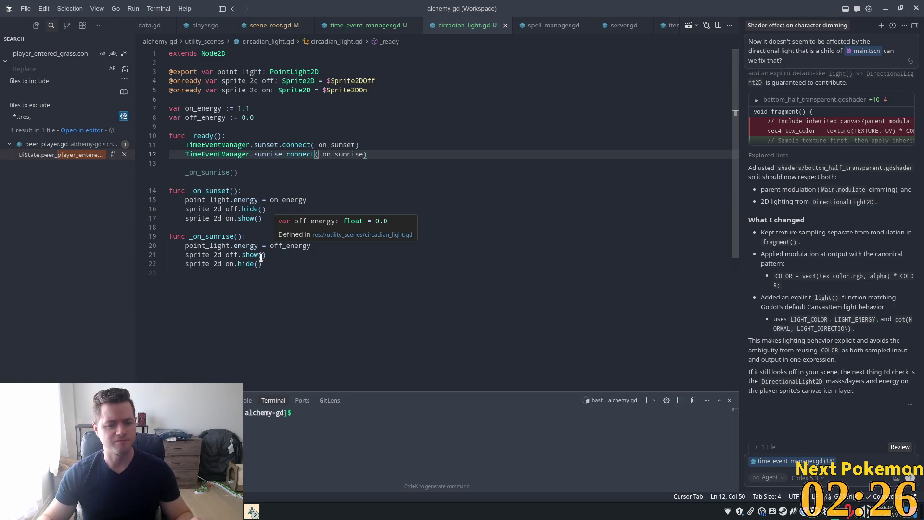
pyautogui.click(289, 236)
pyautogui.click(278, 250)
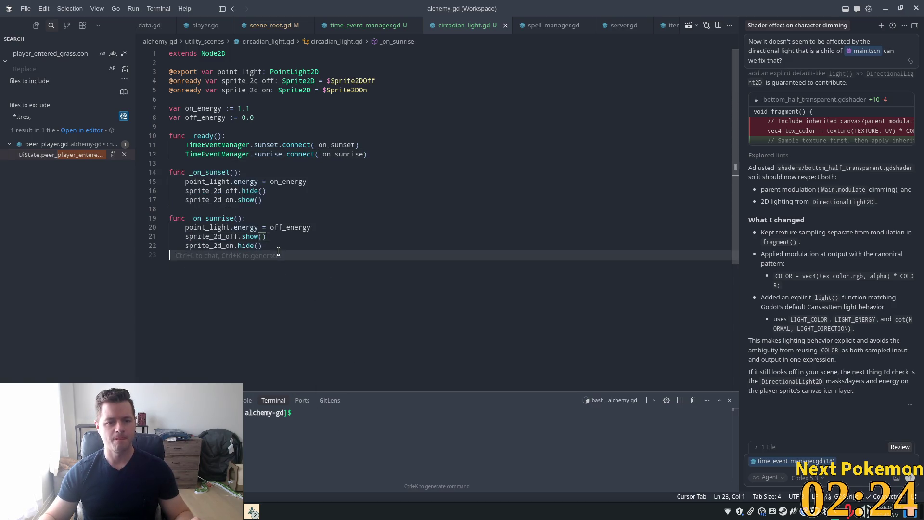
pyautogui.hotkey('alt', 'Tab')
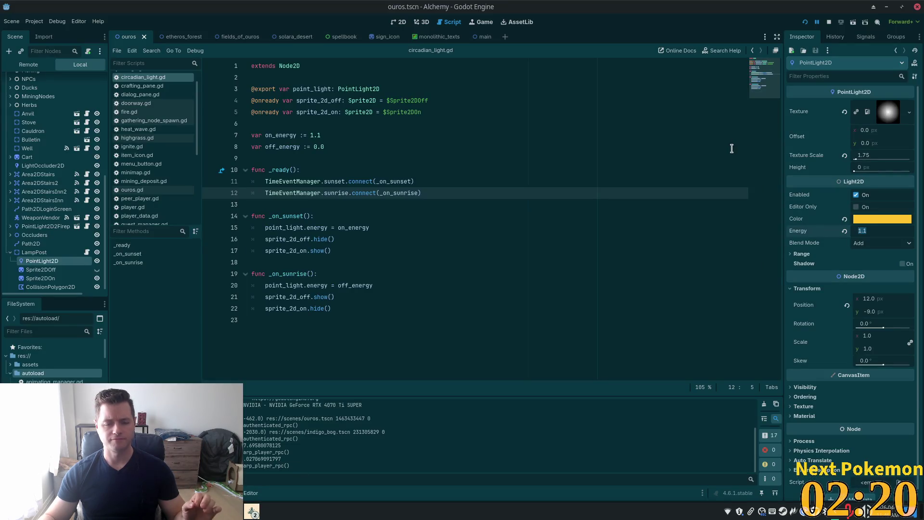
# Run the game and walk the player south into the town square past the lamp posts.
pyautogui.click(805, 23)
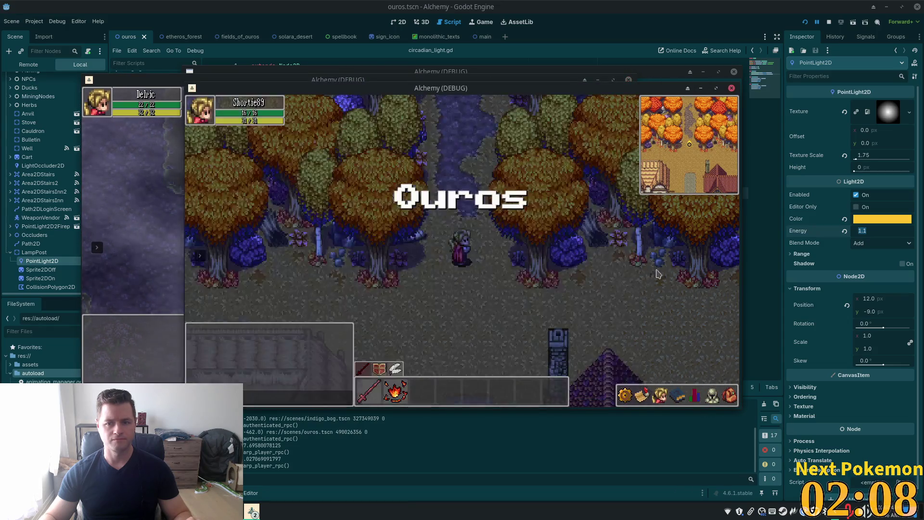
pyautogui.press('s')
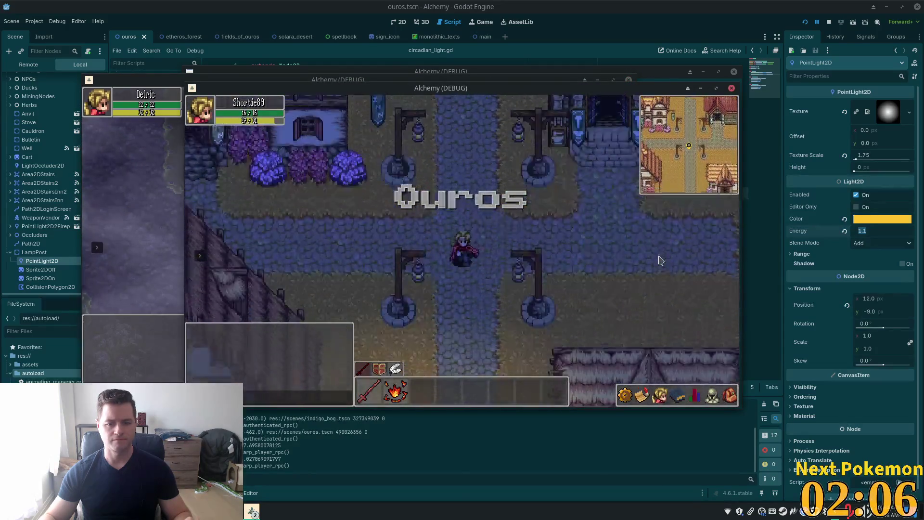
pyautogui.press('s')
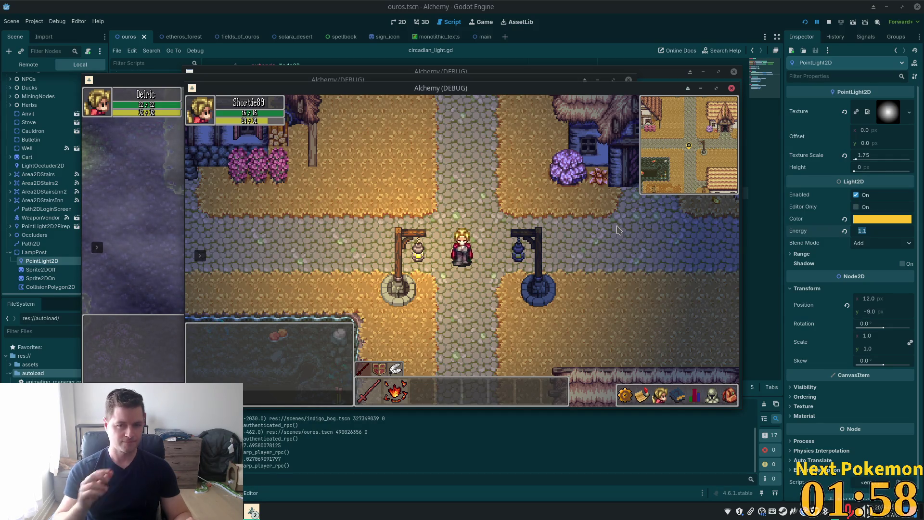
pyautogui.hotkey('alt', 'Tab')
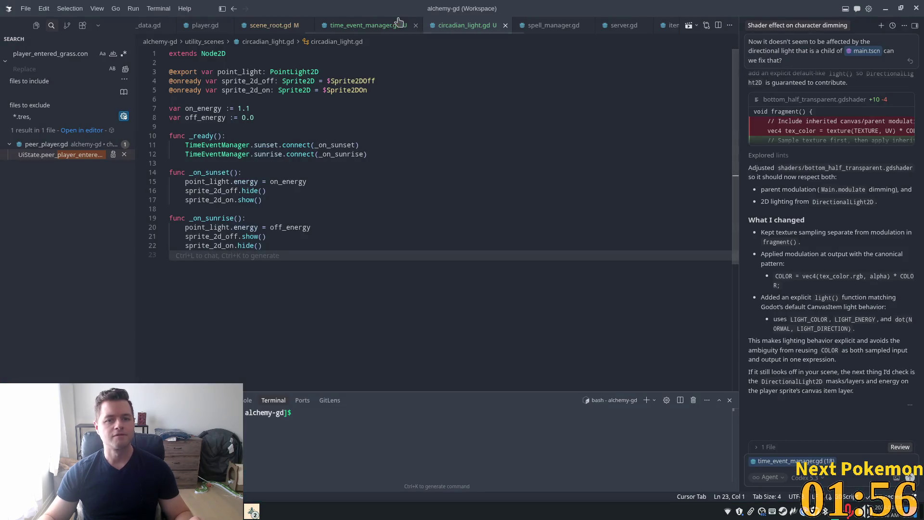
# Compare time_event_manager.gd's sunset/sunrise emit code with circadian_light.gd's handlers.
pyautogui.click(358, 27)
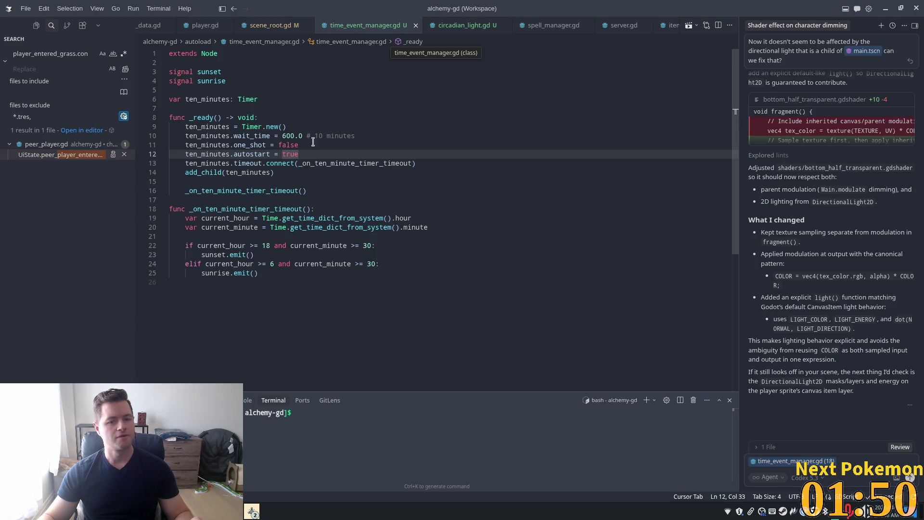
pyautogui.moveTo(254, 264); pyautogui.dragTo(258, 264)
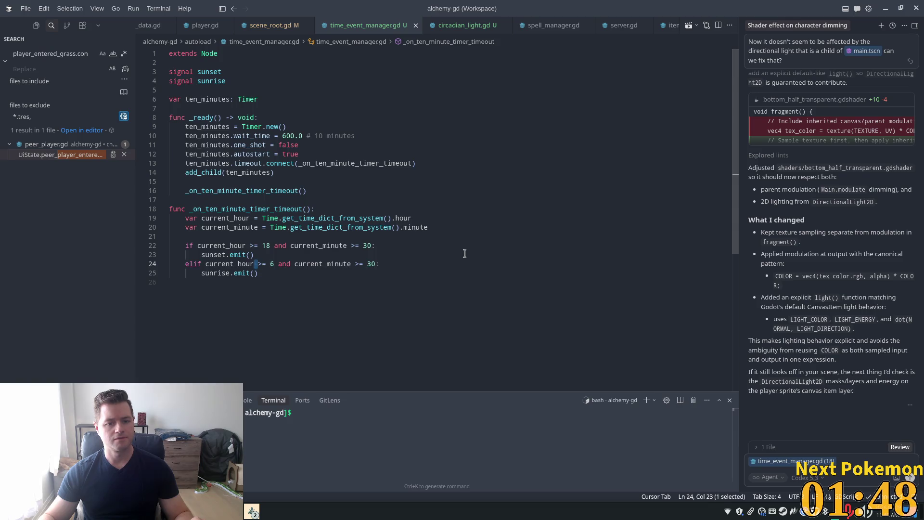
pyautogui.doubleClick(247, 273)
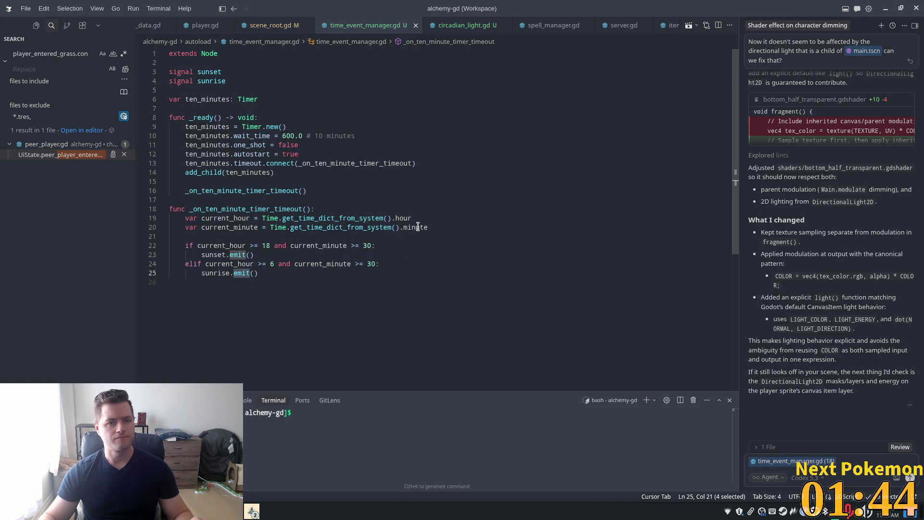
pyautogui.click(471, 28)
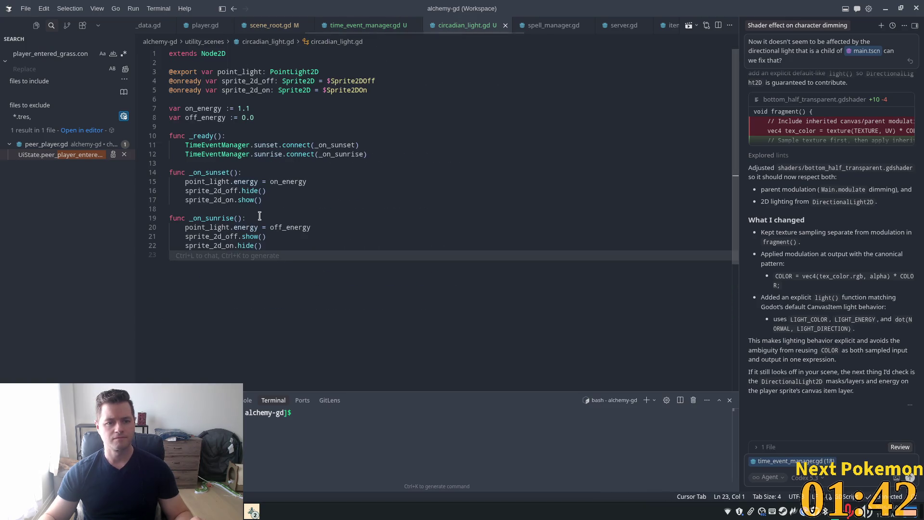
pyautogui.moveTo(197, 228); pyautogui.dragTo(333, 233)
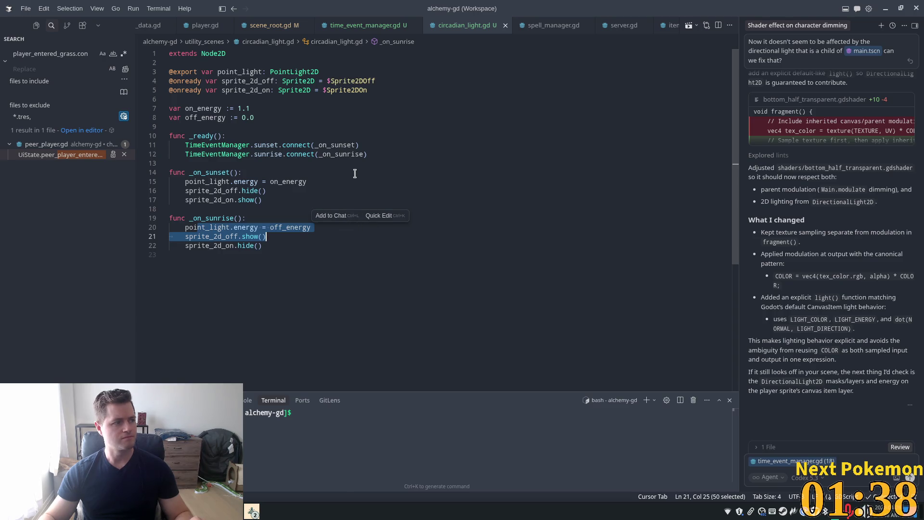
pyautogui.click(362, 27)
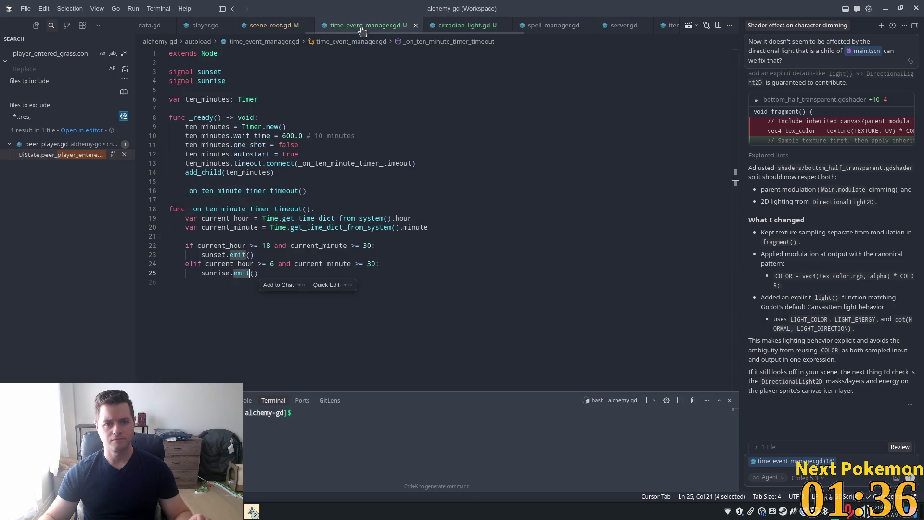
pyautogui.click(437, 227)
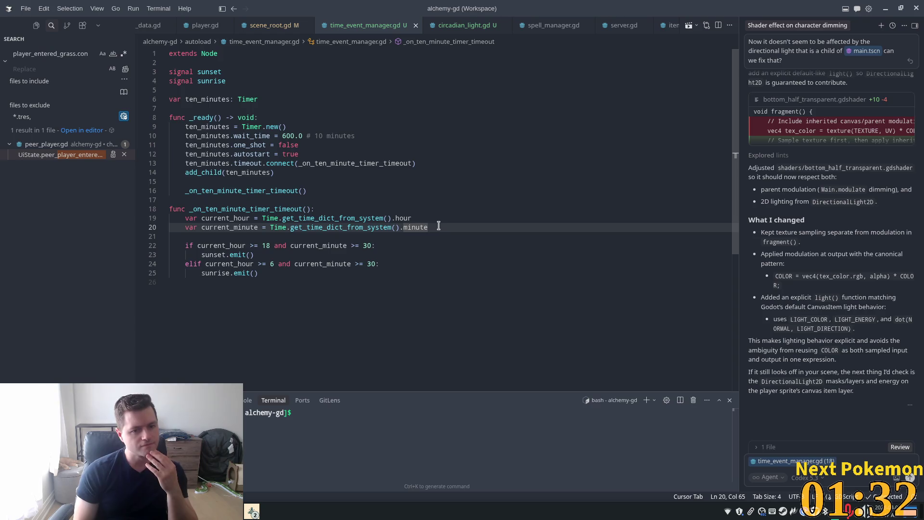
pyautogui.click(402, 248)
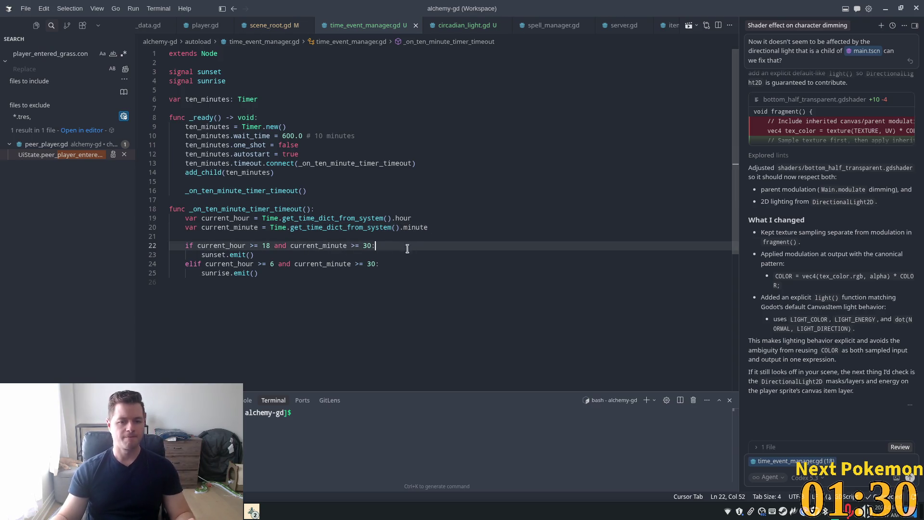
pyautogui.click(474, 25)
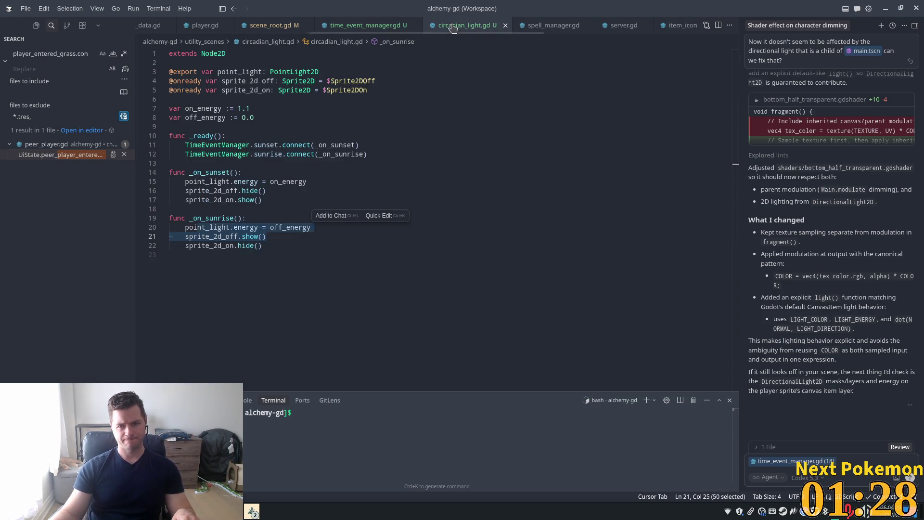
# Add a print("Sunset") debug line to _on_sunset and copy it.
pyautogui.click(273, 171)
pyautogui.press('Return')
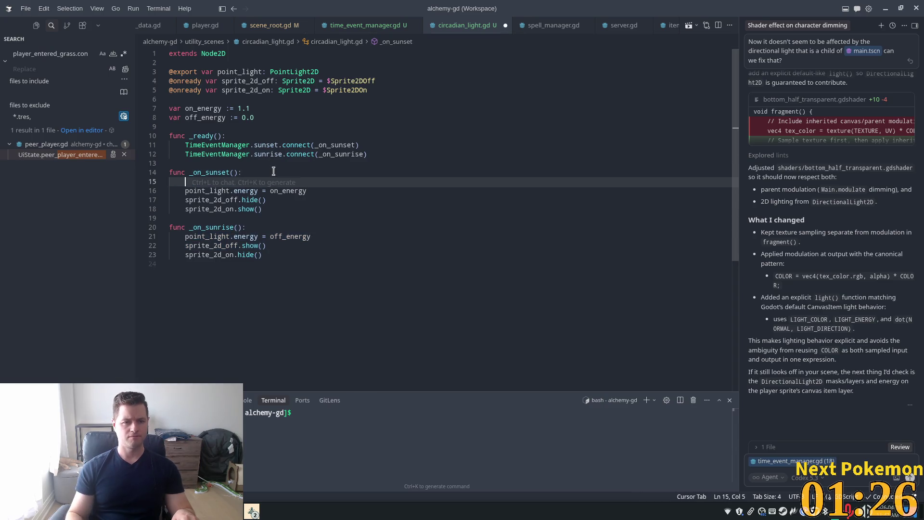
pyautogui.write('print(')
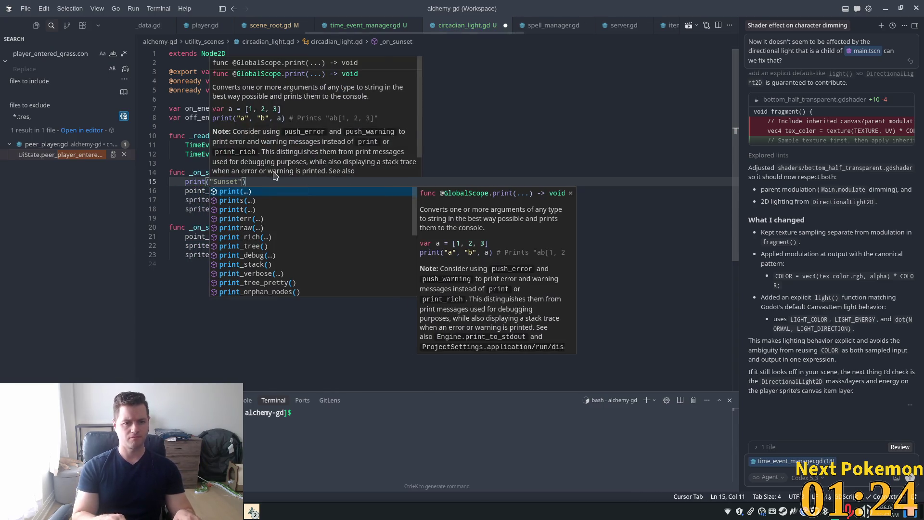
pyautogui.press('Escape')
pyautogui.click(226, 191)
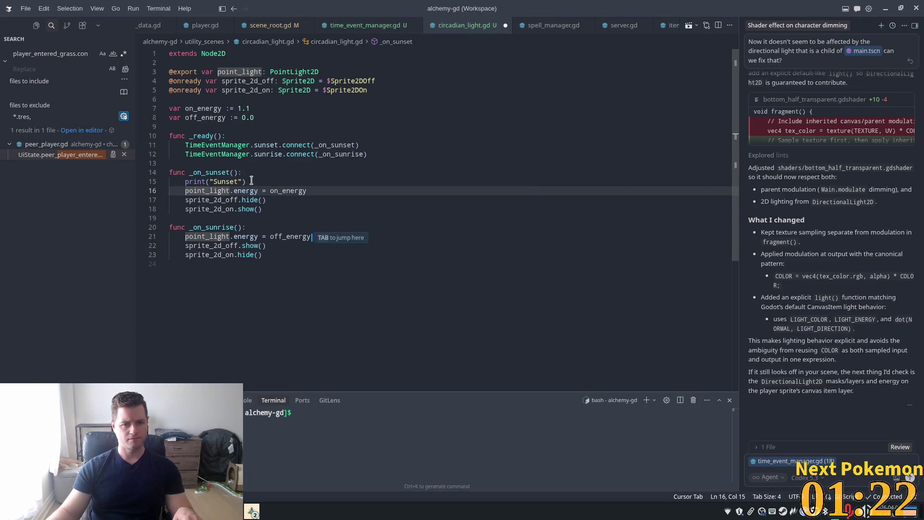
pyautogui.press('Up')
pyautogui.press('End')
pyautogui.hotkey('shift', 'Home')
pyautogui.hotkey('ctrl', 'c')
# Paste the print into _on_sunrise, save, and accept the print("Sunrise") suggestion.
pyautogui.click(281, 227)
pyautogui.press('Return')
pyautogui.hotkey('ctrl', 'v')
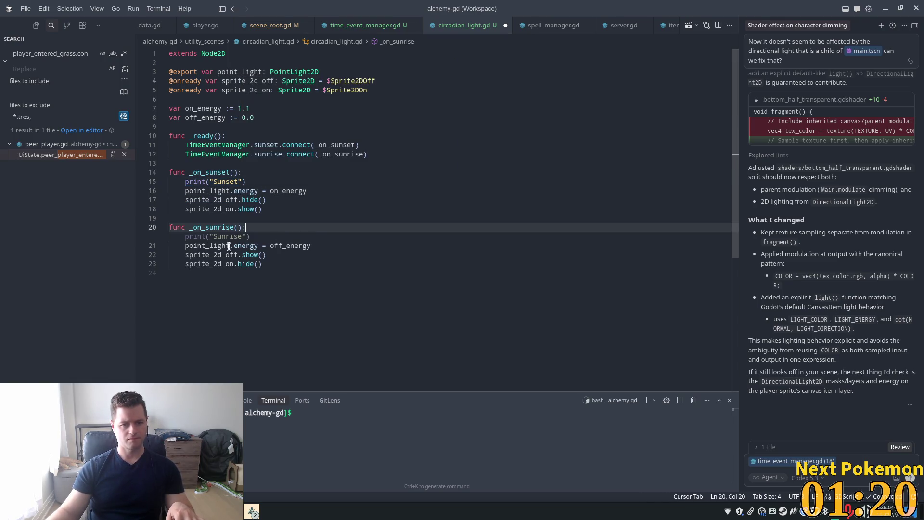
pyautogui.hotkey('ctrl', 's')
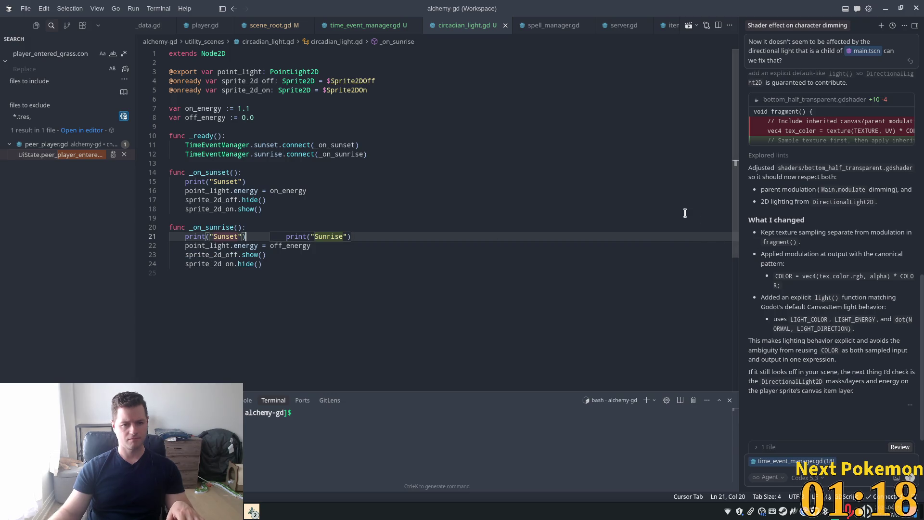
pyautogui.press('Tab')
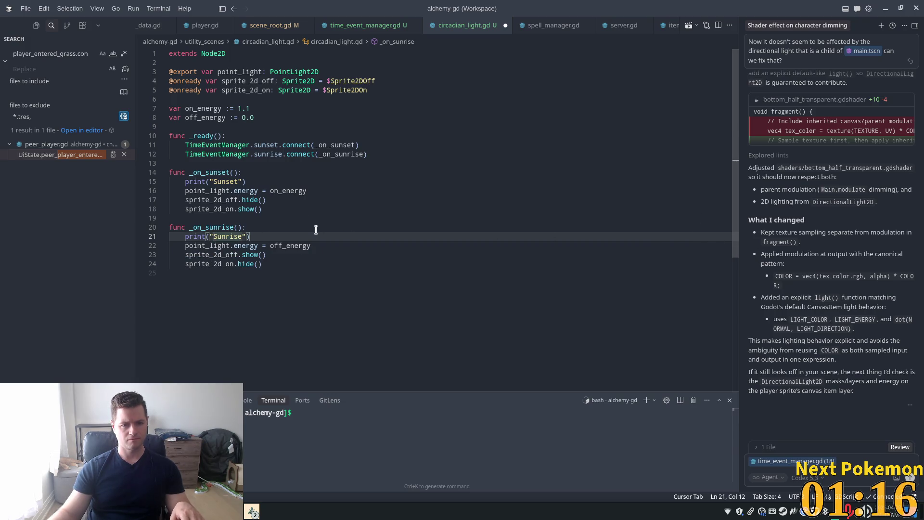
pyautogui.click(313, 209)
pyautogui.hotkey('alt', 'Tab')
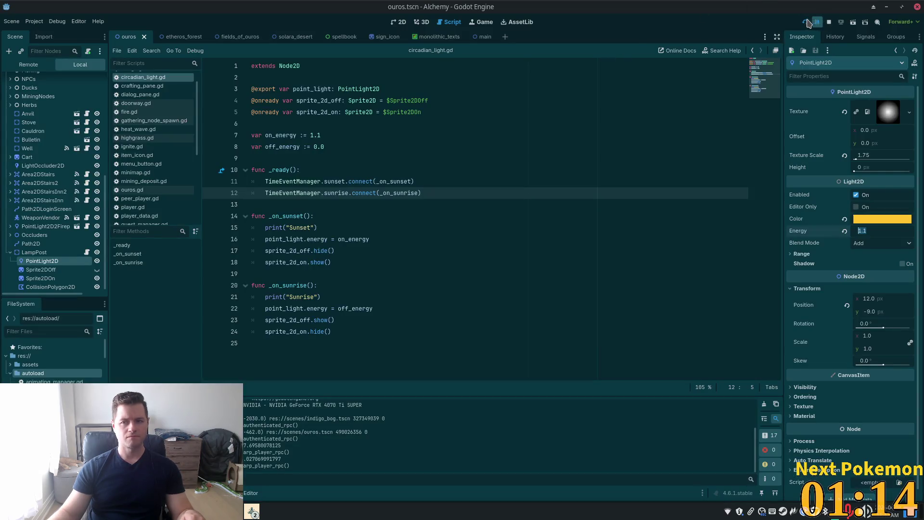
pyautogui.press('F5')
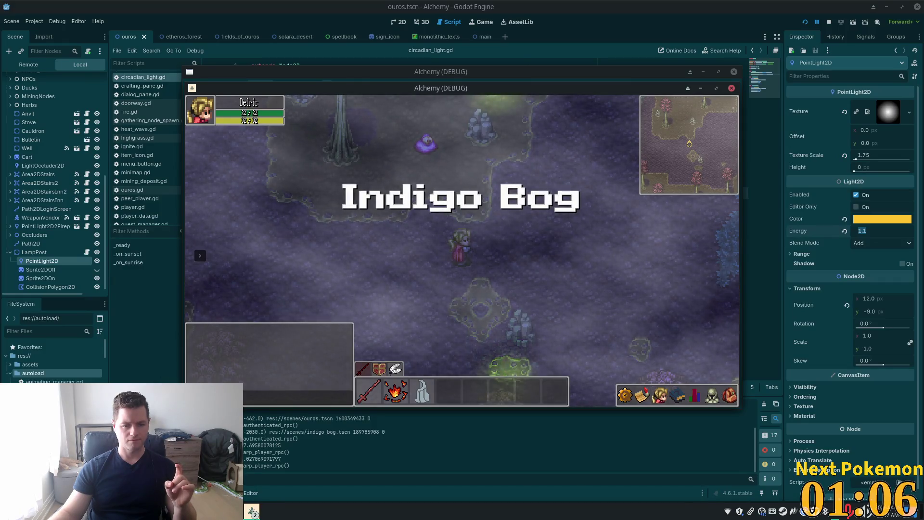
pyautogui.press('F8')
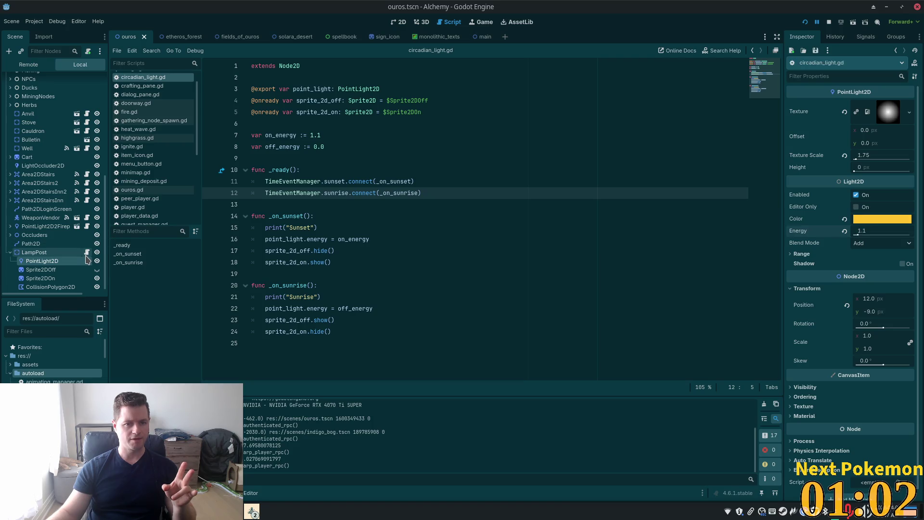
pyautogui.doubleClick(356, 182)
pyautogui.doubleClick(393, 182)
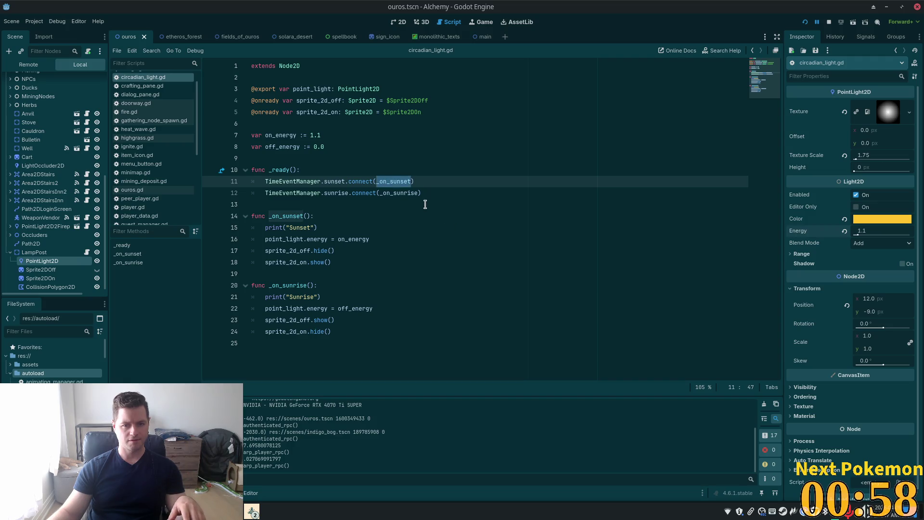
pyautogui.doubleClick(385, 193)
pyautogui.doubleClick(340, 182)
pyautogui.doubleClick(335, 193)
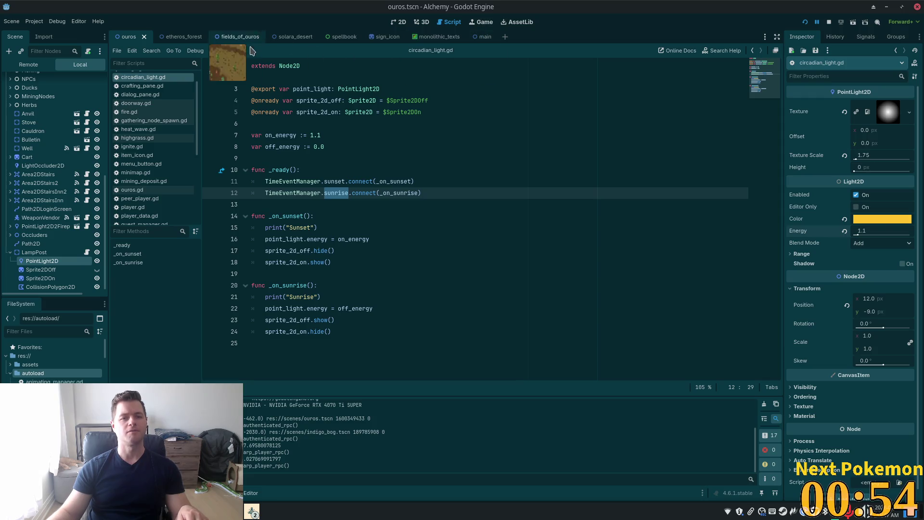
pyautogui.hotkey('alt', 'Tab')
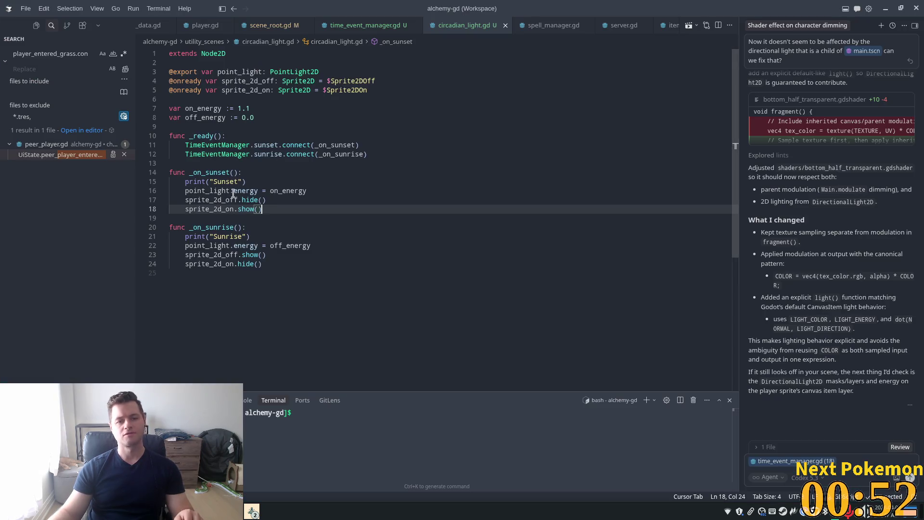
# Open time_event_manager.gd and select the sunset signal on line 23.
pyautogui.click(362, 26)
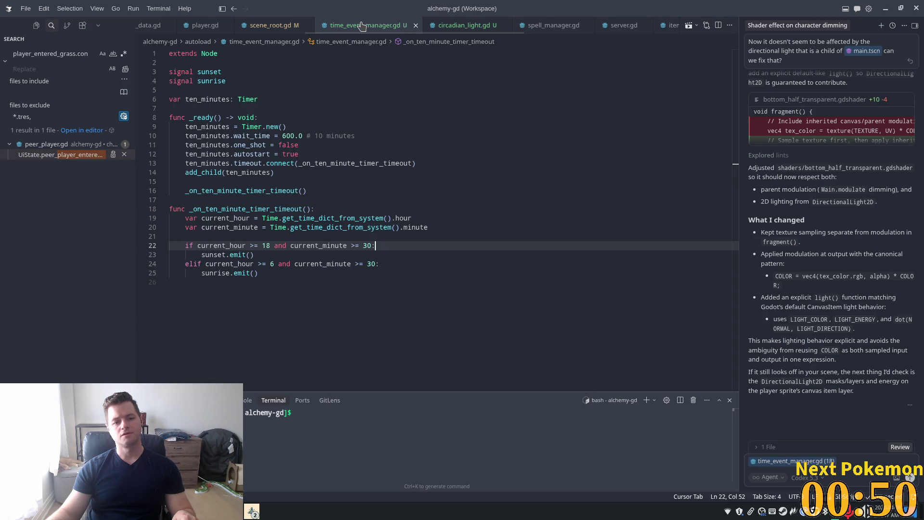
pyautogui.doubleClick(218, 255)
pyautogui.moveTo(222, 255)
pyautogui.click(394, 110)
pyautogui.write('var is_daytime:')
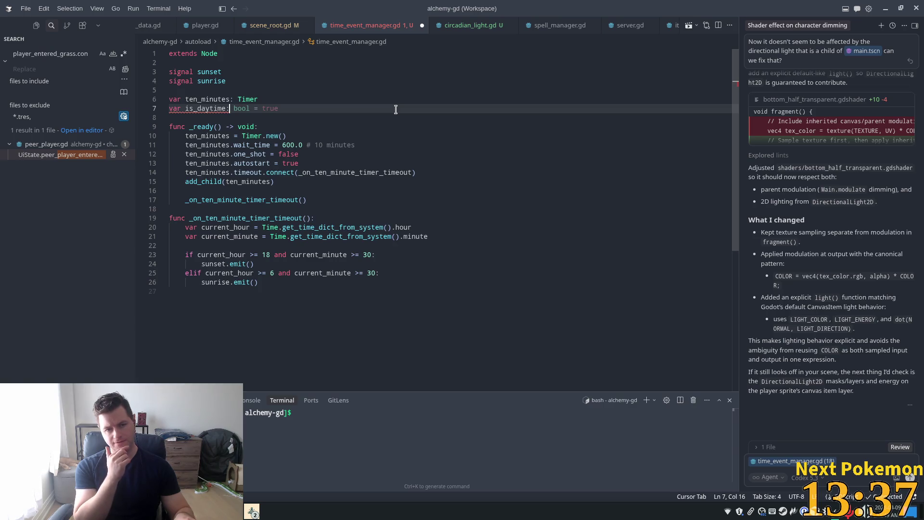
# In time_event_manager.gd, accept the suggestions making is_daytime default true and false at sunset.
pyautogui.press('Tab')
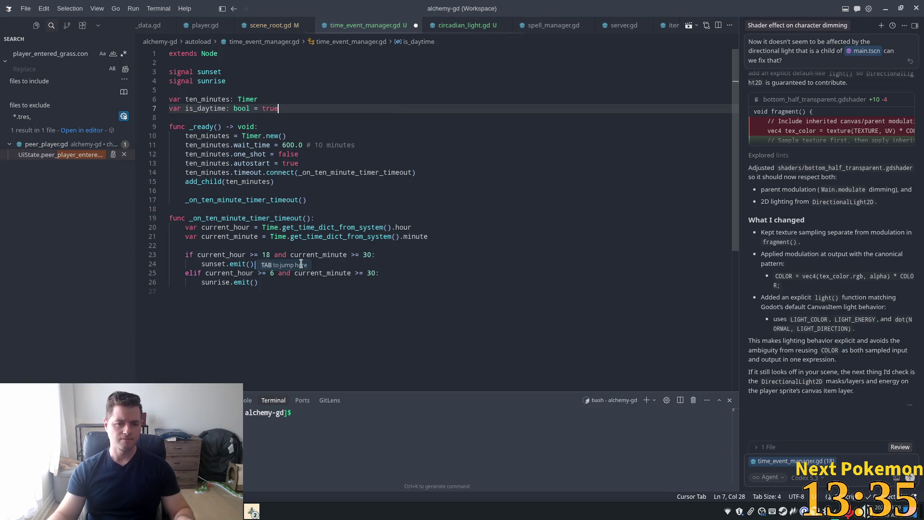
pyautogui.click(378, 254)
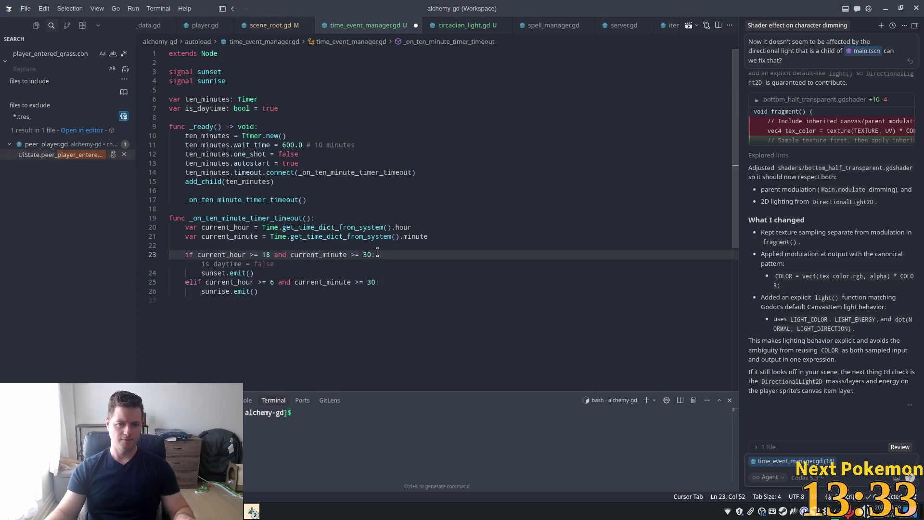
pyautogui.press('Tab')
pyautogui.press('Tab')
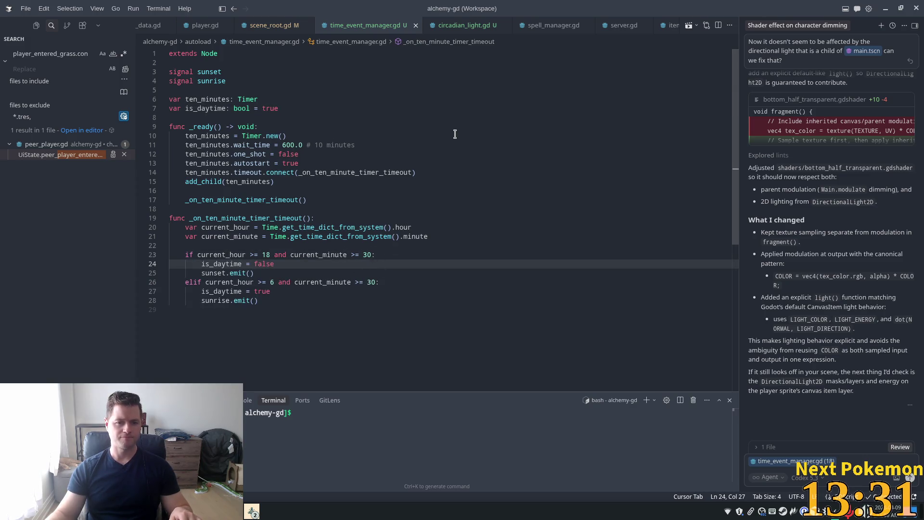
pyautogui.click(455, 135)
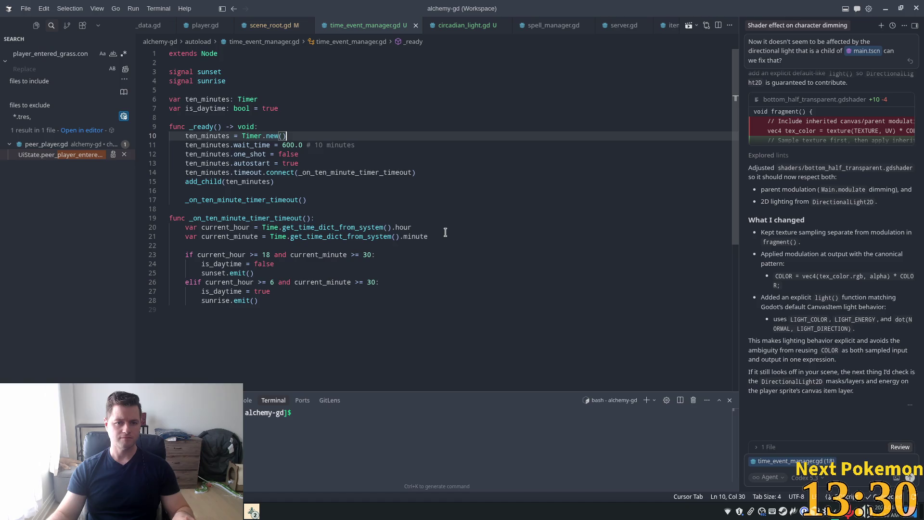
# Delete the print("Sunset") and print("Sunrise") debug lines from circadian_light.gd.
pyautogui.click(456, 25)
pyautogui.moveTo(225, 53)
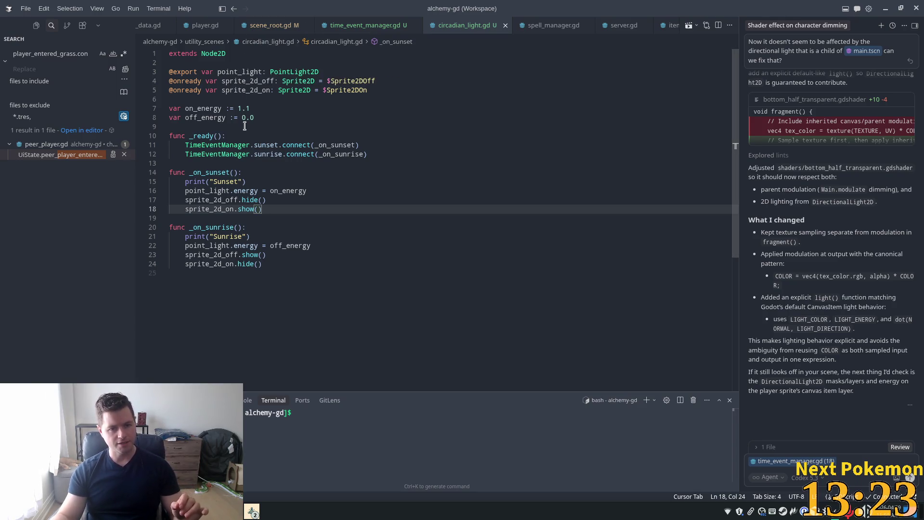
pyautogui.click(247, 182)
pyautogui.hotkey('shift', 'Home')
pyautogui.hotkey('shift', 'Home')
pyautogui.press('BackSpace')
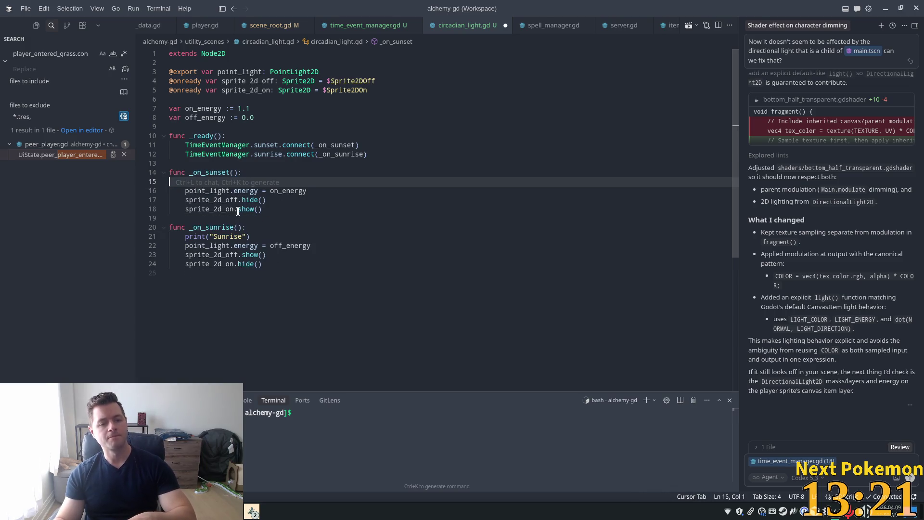
pyautogui.press('BackSpace')
pyautogui.click(257, 227)
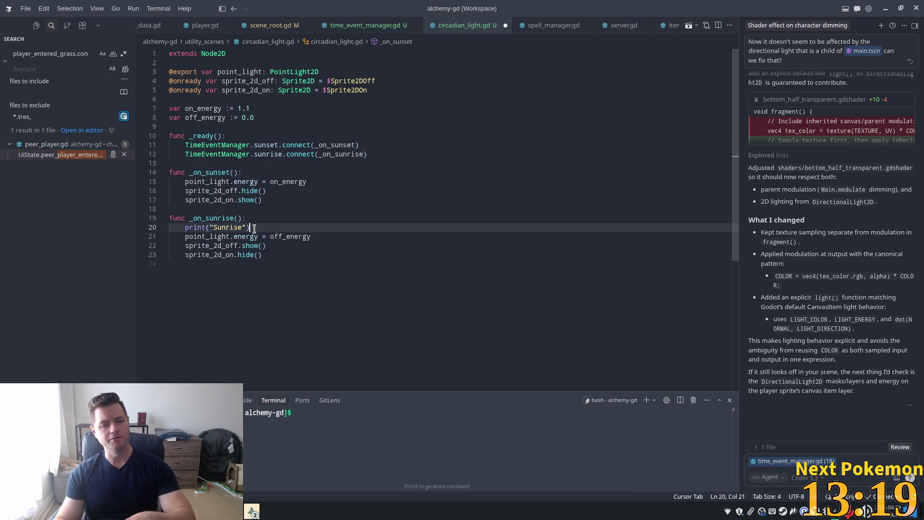
pyautogui.hotkey('shift', 'Home')
pyautogui.hotkey('shift', 'Home')
pyautogui.press('BackSpace')
pyautogui.press('BackSpace')
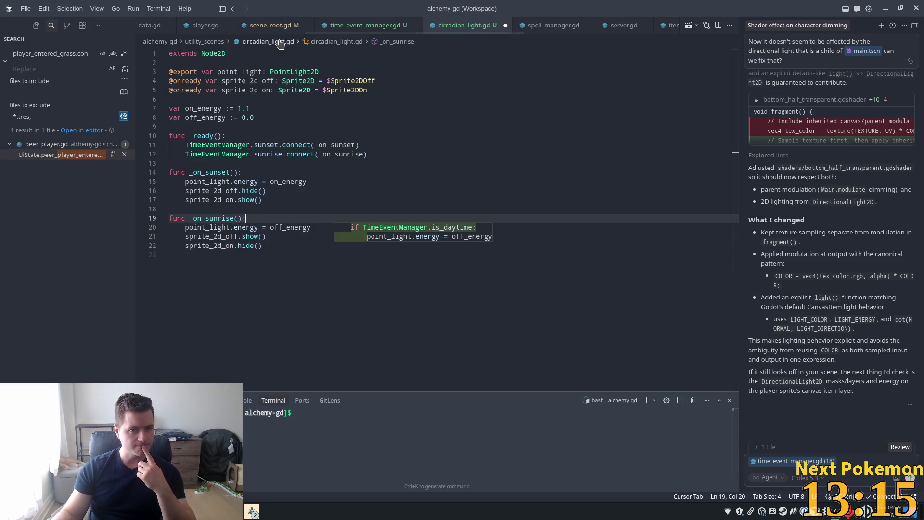
pyautogui.click(270, 25)
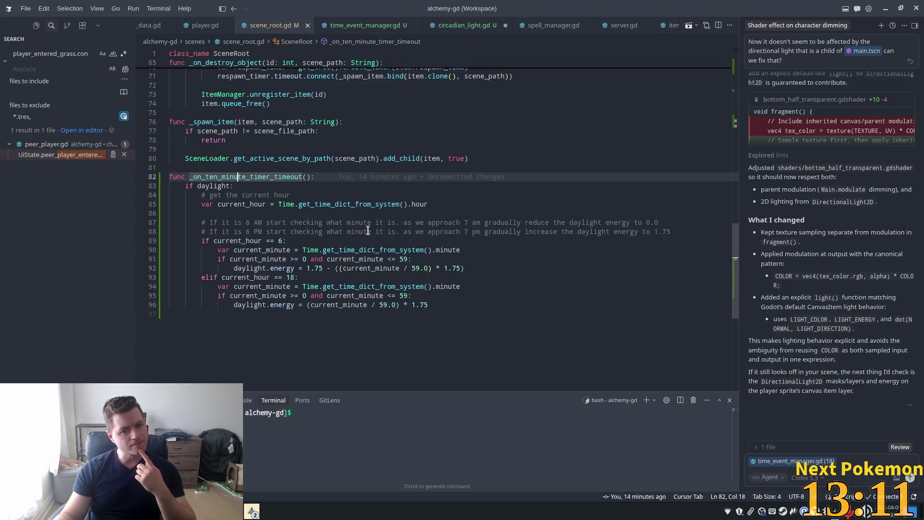
pyautogui.scroll(4, 368, 217)
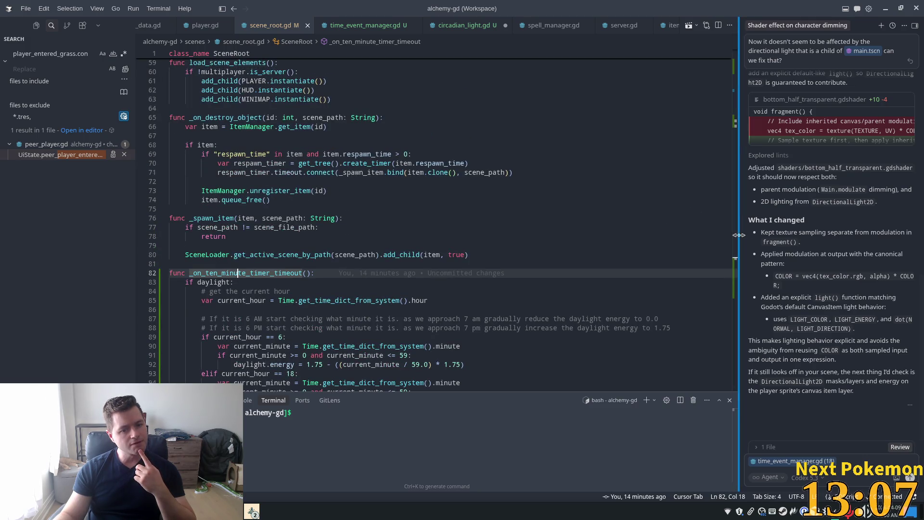
pyautogui.moveTo(735, 253)
pyautogui.mouseDown()
pyautogui.moveTo(736, 268)
pyautogui.moveTo(745, 110)
pyautogui.mouseUp()
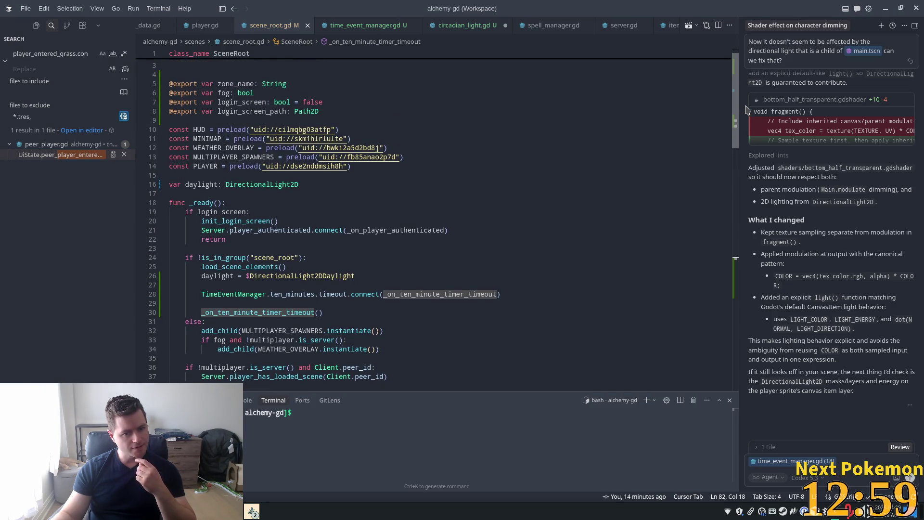
pyautogui.moveTo(747, 109); pyautogui.dragTo(745, 98)
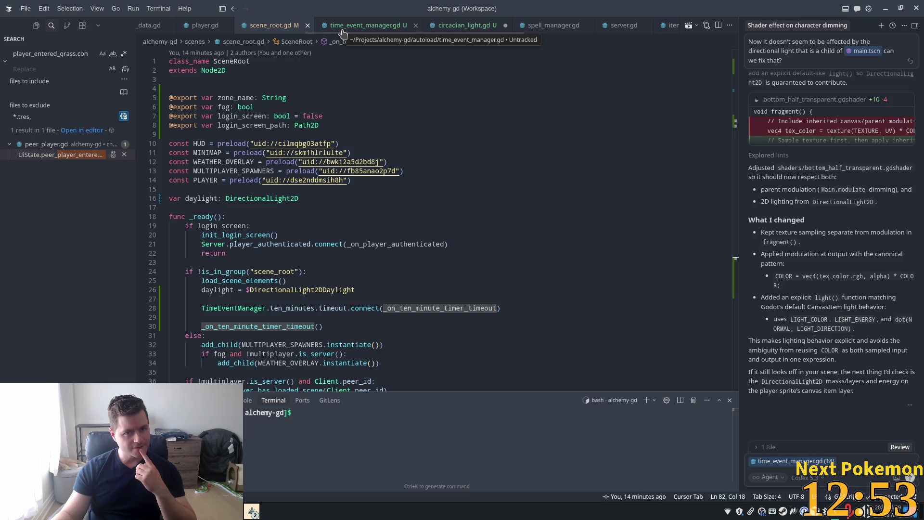
pyautogui.click(471, 30)
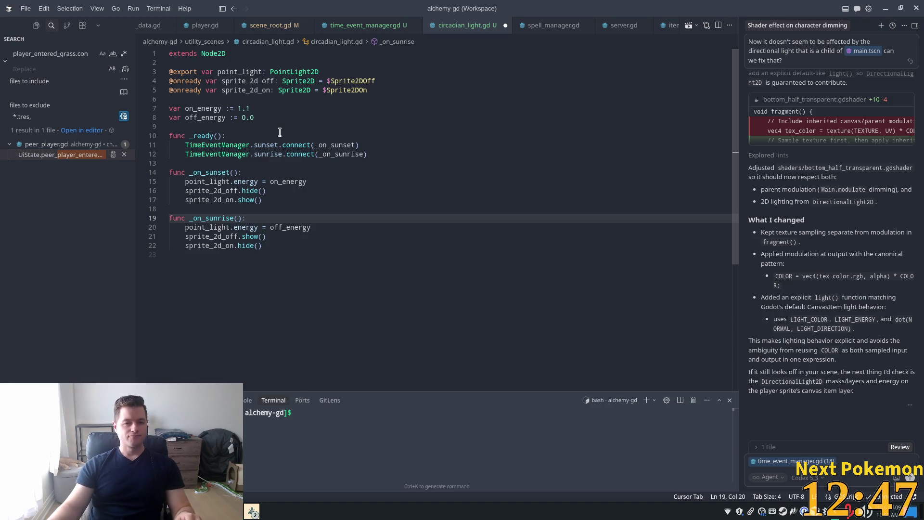
# Add an if TimeEventManager.is_daytime check to _ready calling _on_sunrise(), else _on_sunset().
pyautogui.click(384, 155)
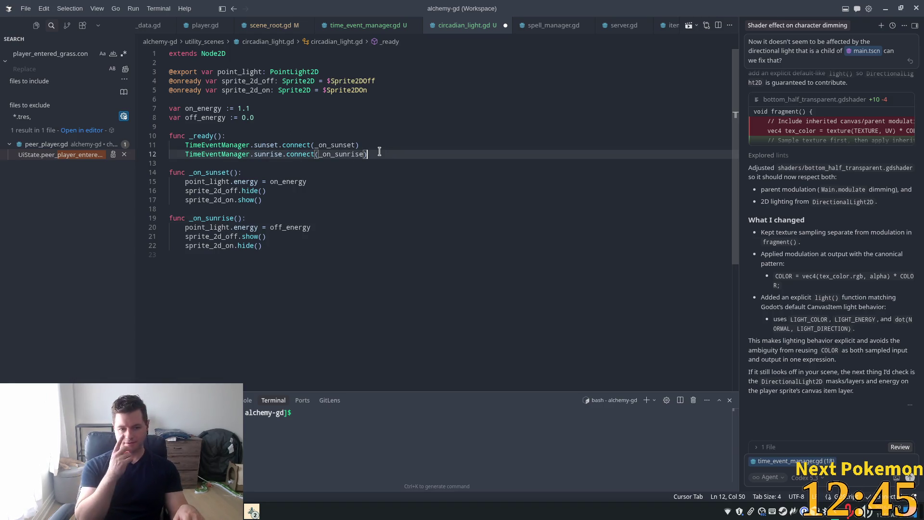
pyautogui.press('Return')
pyautogui.press('Return')
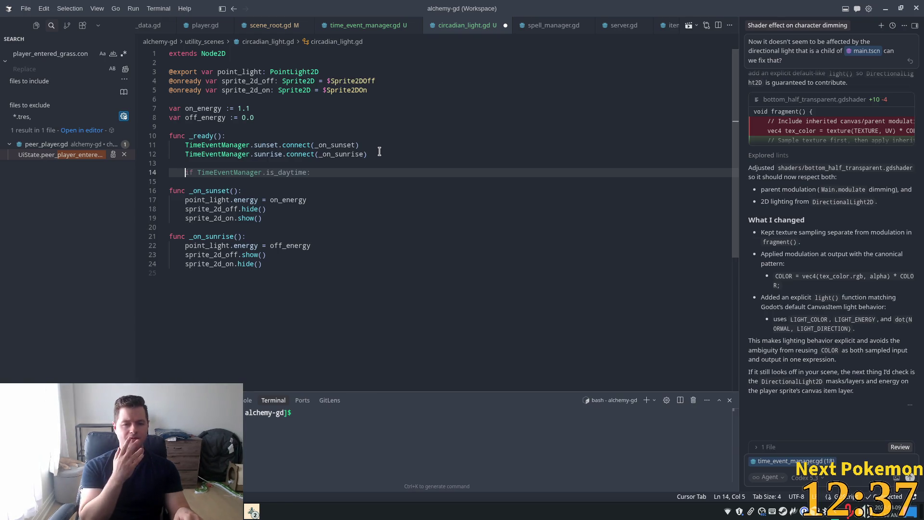
pyautogui.press('Tab')
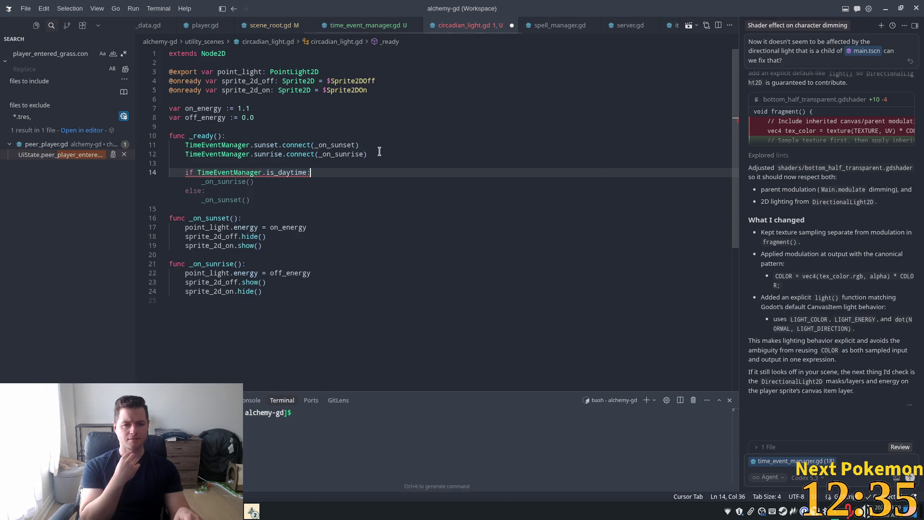
pyautogui.press('Tab')
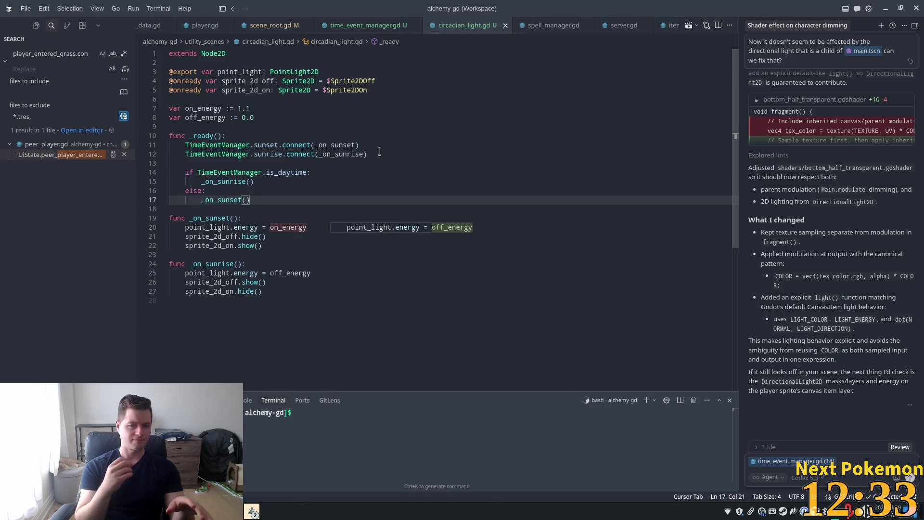
pyautogui.click(379, 134)
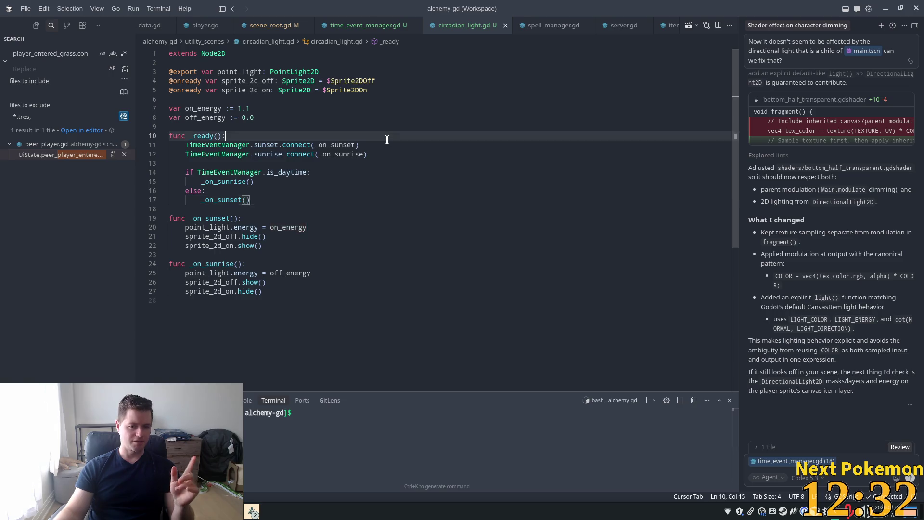
pyautogui.doubleClick(204, 218)
pyautogui.click(465, 136)
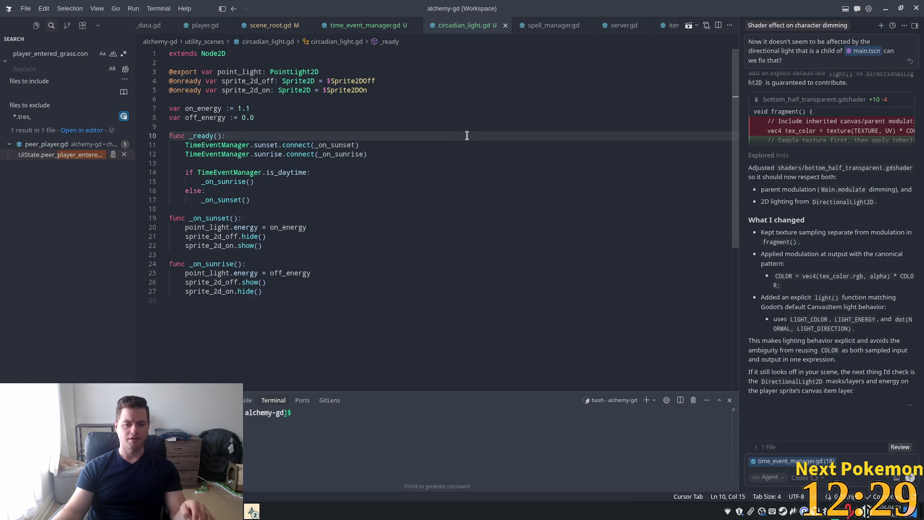
pyautogui.hotkey('alt', 'Tab')
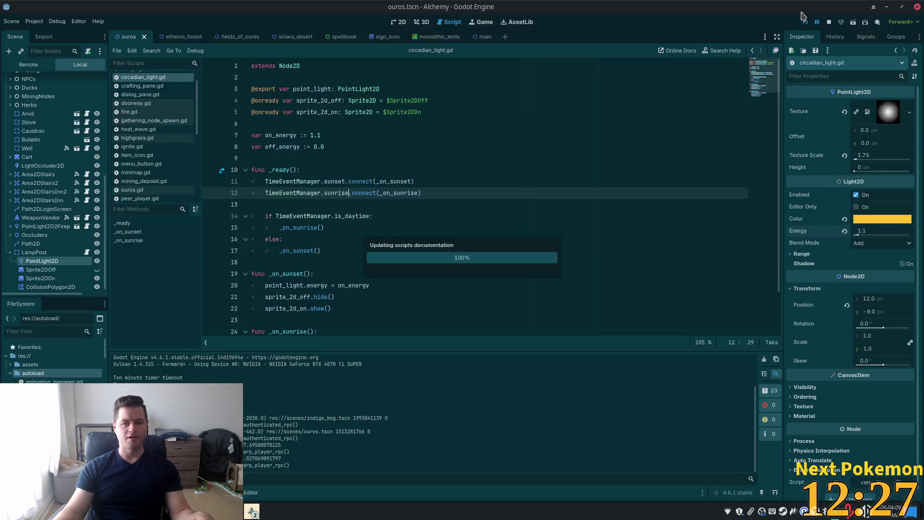
# Restart the game and review the script's PointLight2D export line.
pyautogui.press('F5')
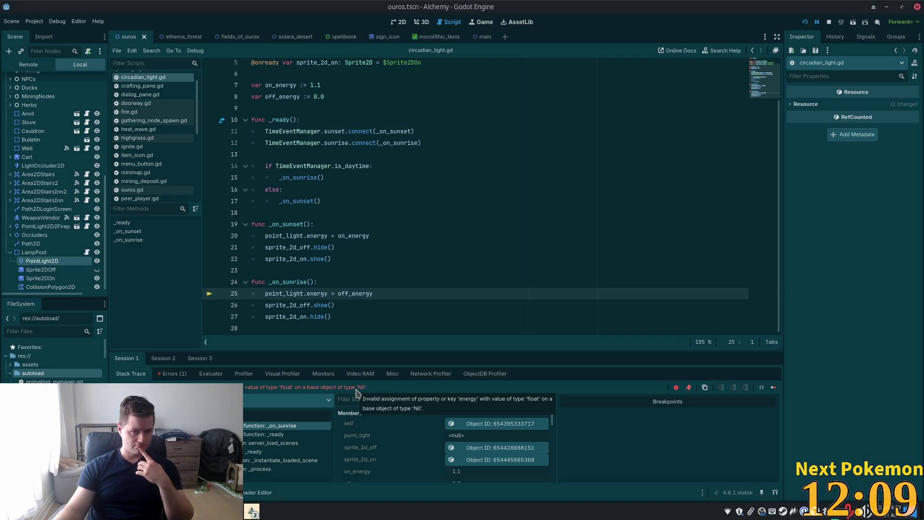
pyautogui.scroll(2, 357, 222)
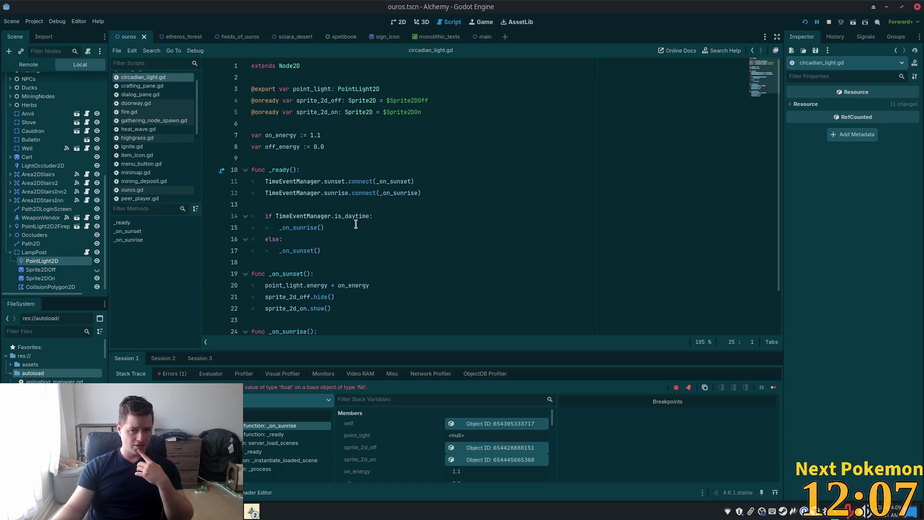
pyautogui.scroll(-2, 356, 225)
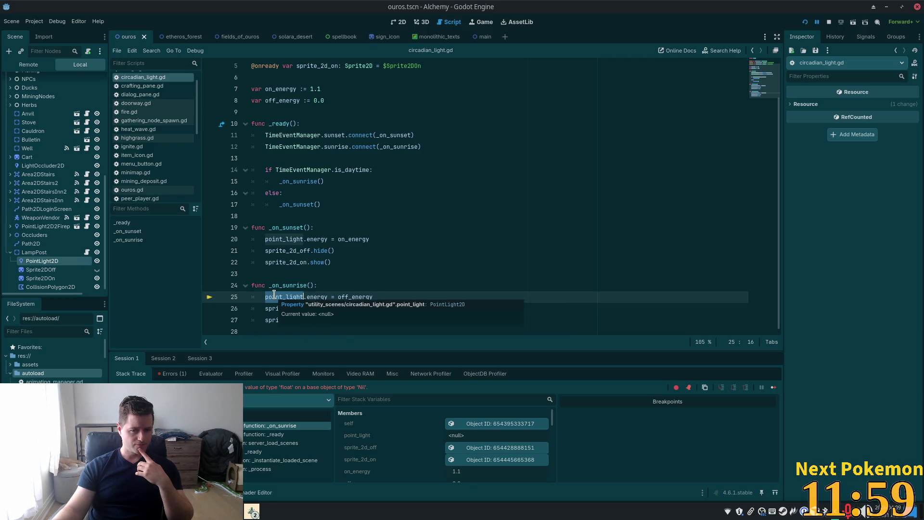
pyautogui.moveTo(289, 318)
pyautogui.scroll(2, 324, 284)
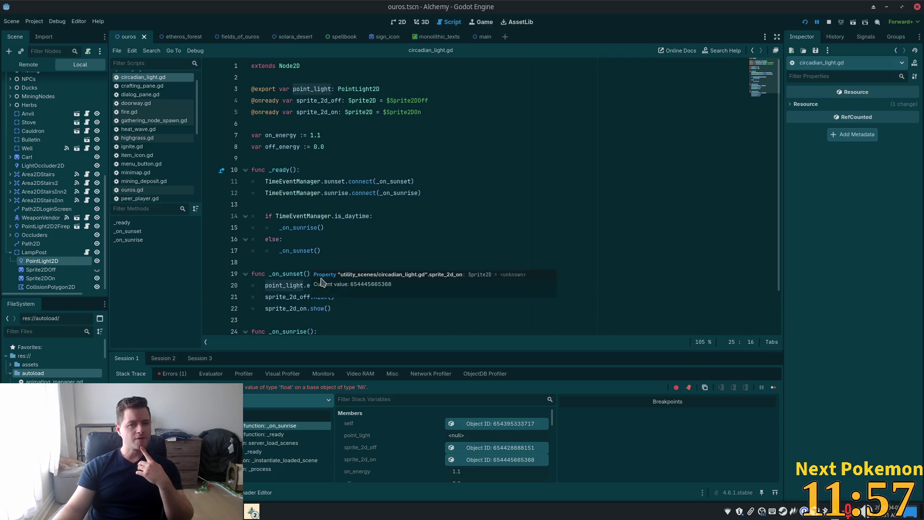
pyautogui.doubleClick(361, 89)
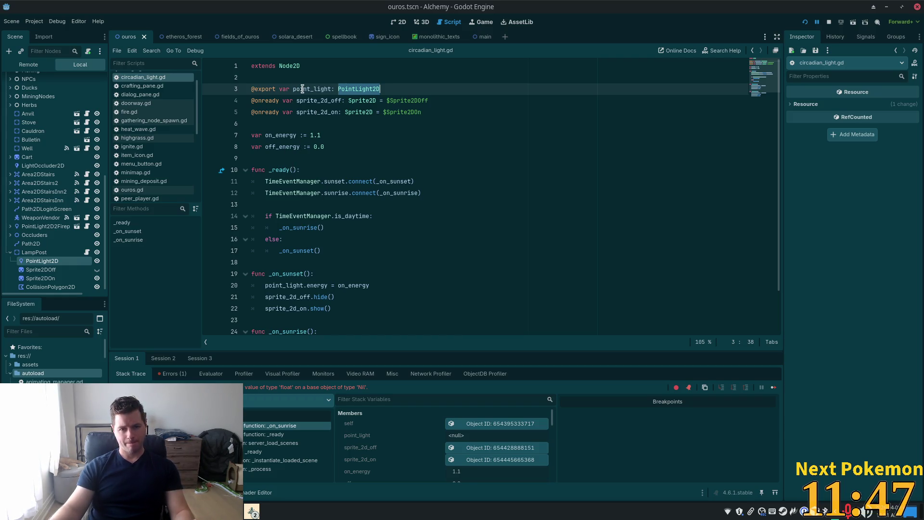
# Assign LampPost's PointLight2D node to its Point Light slot, save the ouros scene, and run.
pyautogui.click(34, 252)
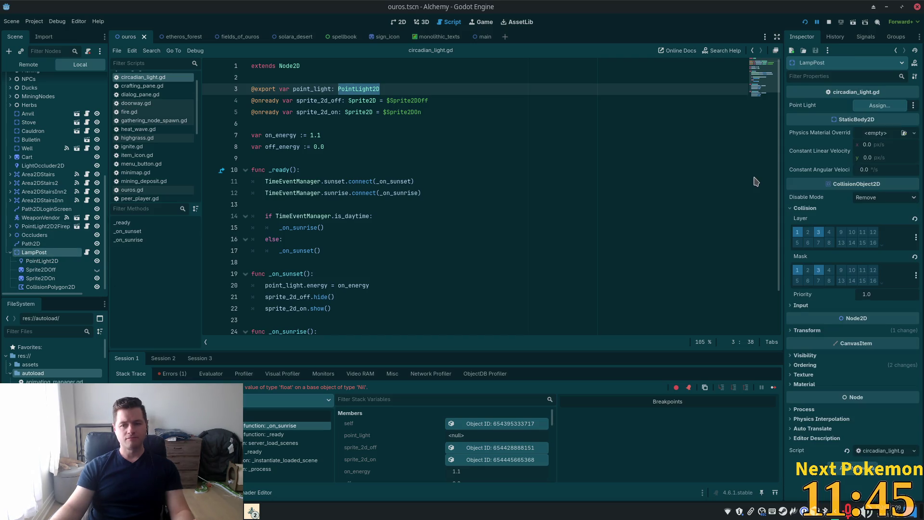
pyautogui.moveTo(42, 261)
pyautogui.mouseDown()
pyautogui.moveTo(470, 172)
pyautogui.moveTo(877, 106)
pyautogui.mouseUp()
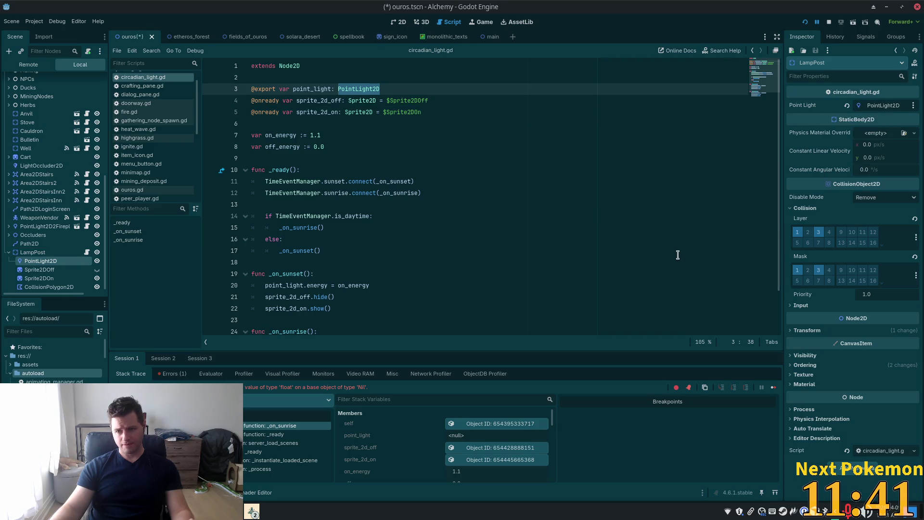
pyautogui.hotkey('ctrl', 's')
pyautogui.click(804, 24)
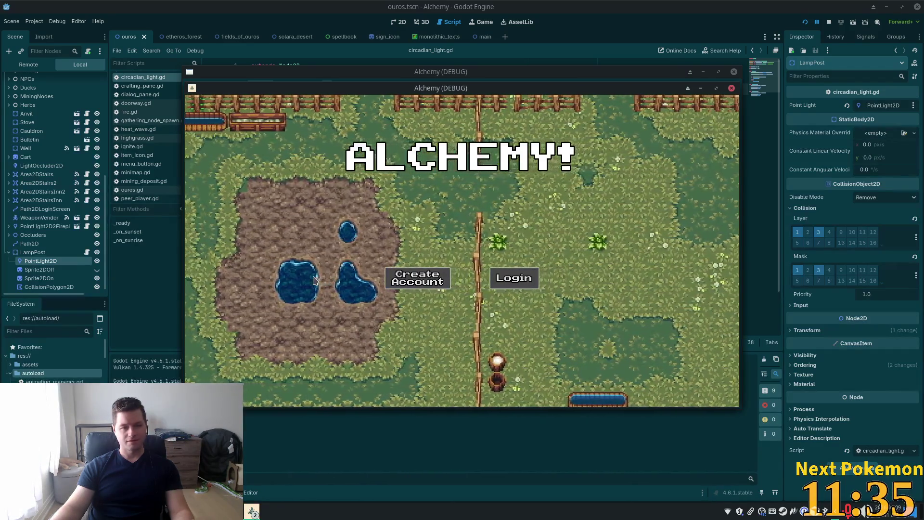
# Log in, walk north into Ouros to check the lamp posts, then stop the game with F8.
pyautogui.click(514, 277)
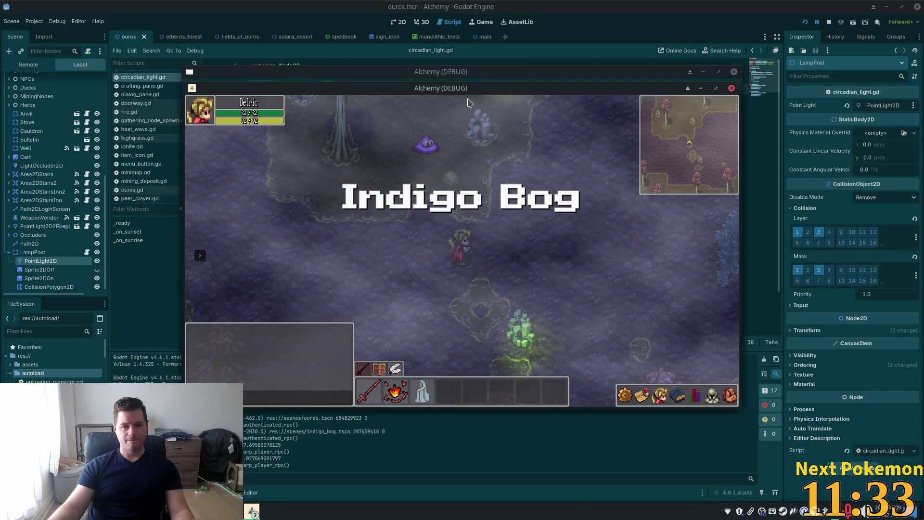
pyautogui.press('w')
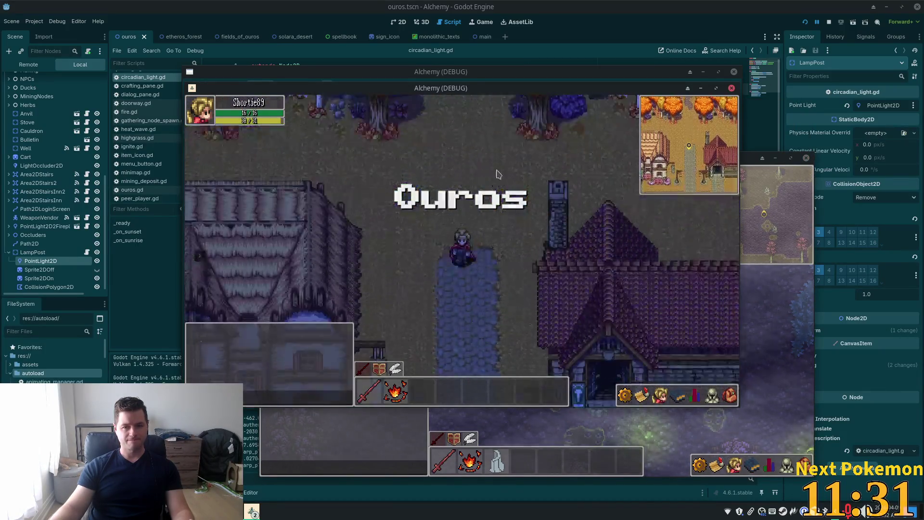
pyautogui.press('w')
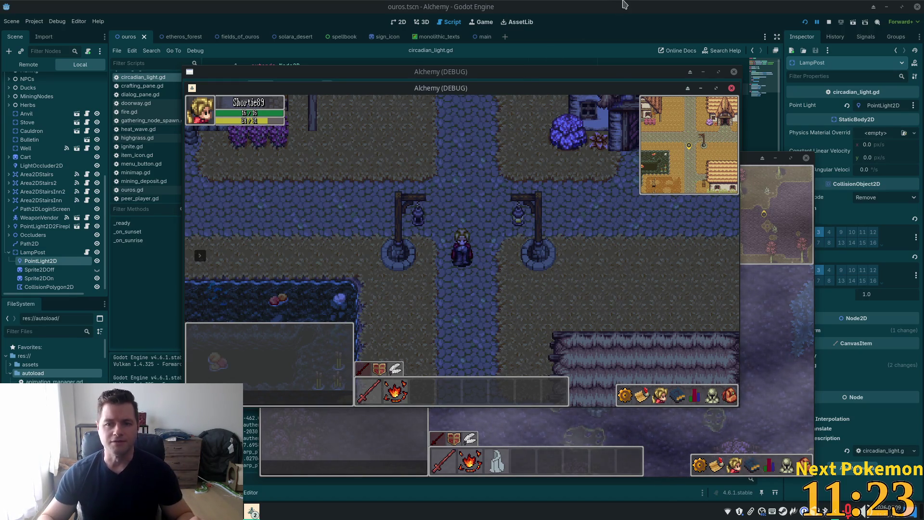
pyautogui.press('F8')
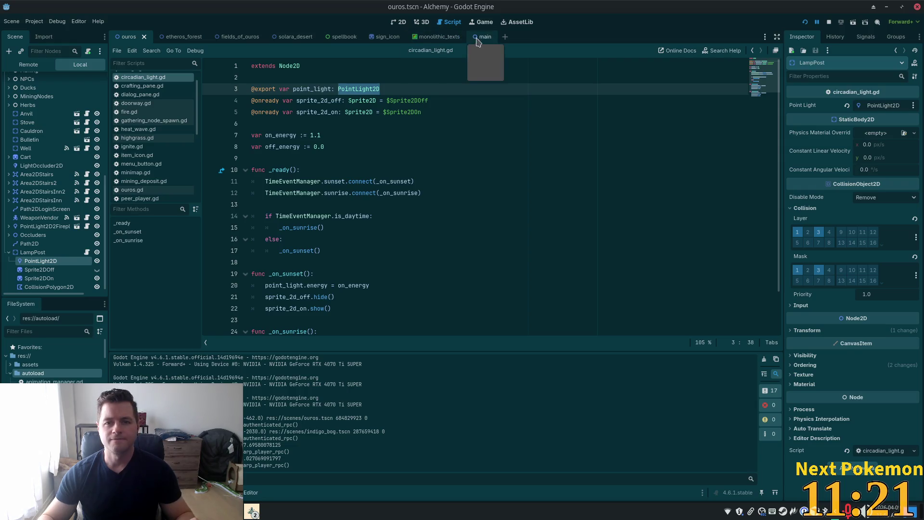
# Set DirectionalLight2DDaylight's Energy to 0.0 in the main scene, save, and rerun the game.
pyautogui.click(480, 36)
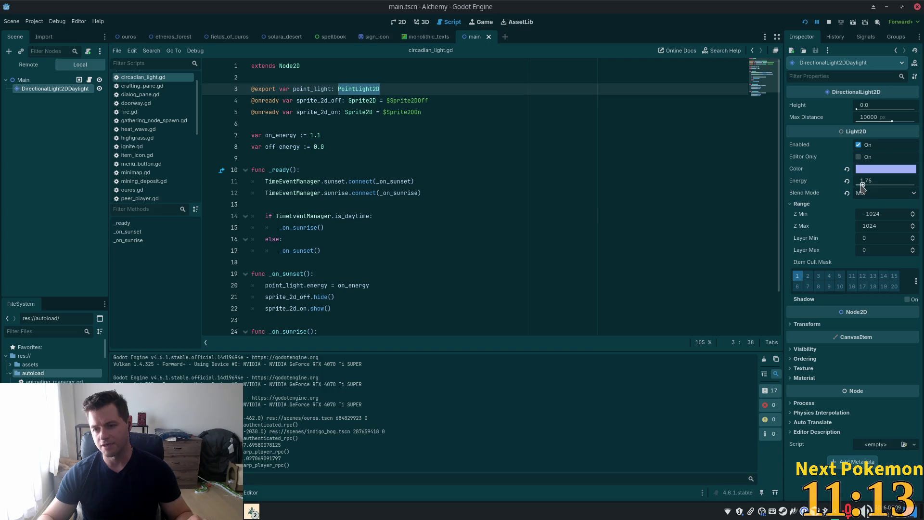
pyautogui.moveTo(862, 186); pyautogui.dragTo(836, 184)
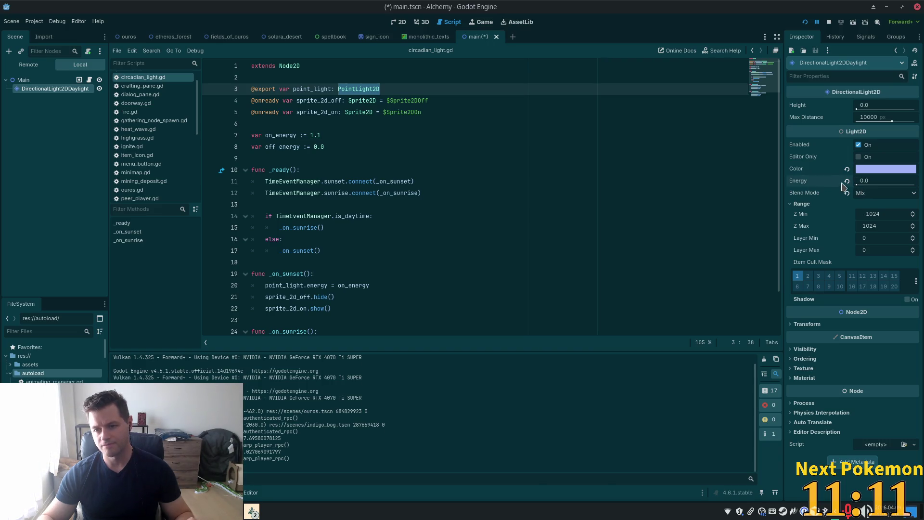
pyautogui.click(847, 181)
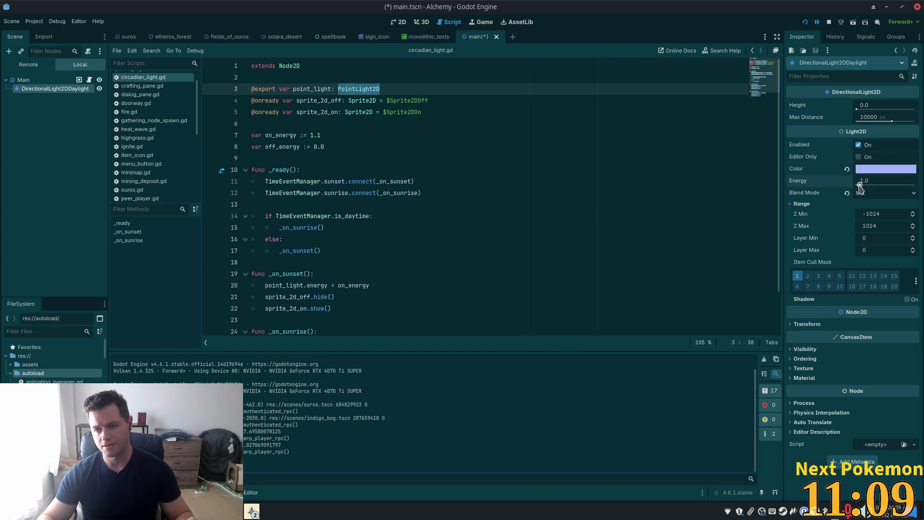
pyautogui.moveTo(860, 185); pyautogui.dragTo(791, 180)
pyautogui.hotkey('ctrl', 's')
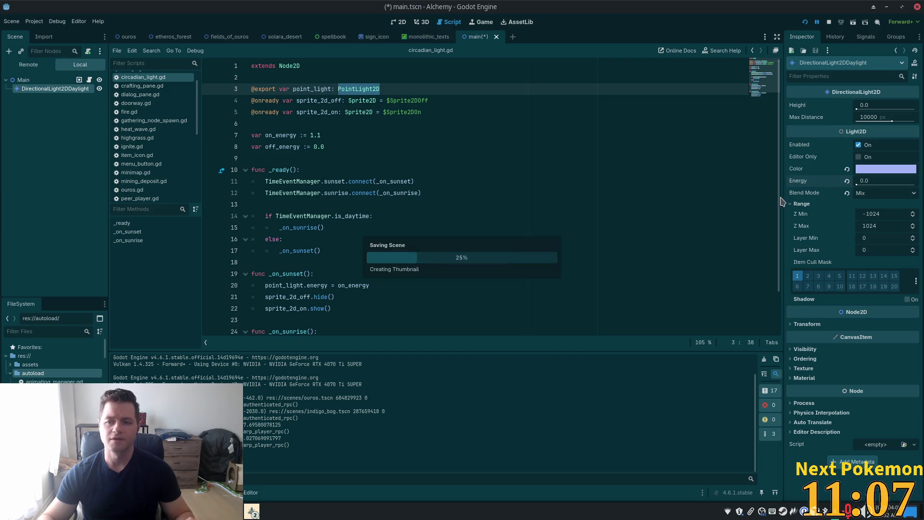
pyautogui.click(806, 23)
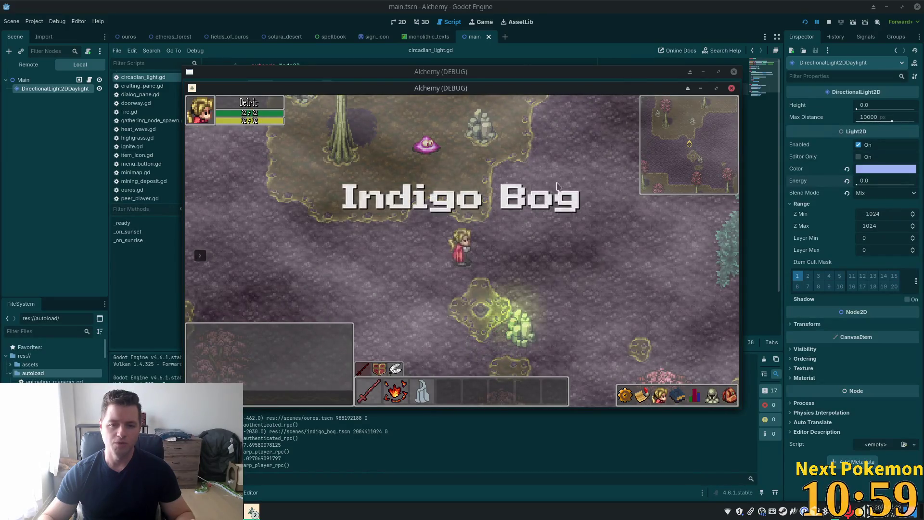
# Walk the Indigo Bog character left and right, and the town character south past the lamp posts.
pyautogui.press('d')
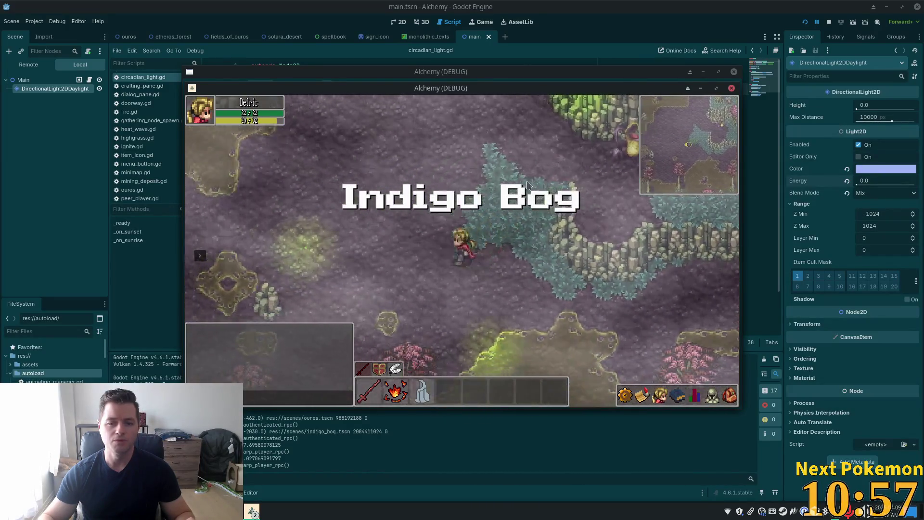
pyautogui.press('a')
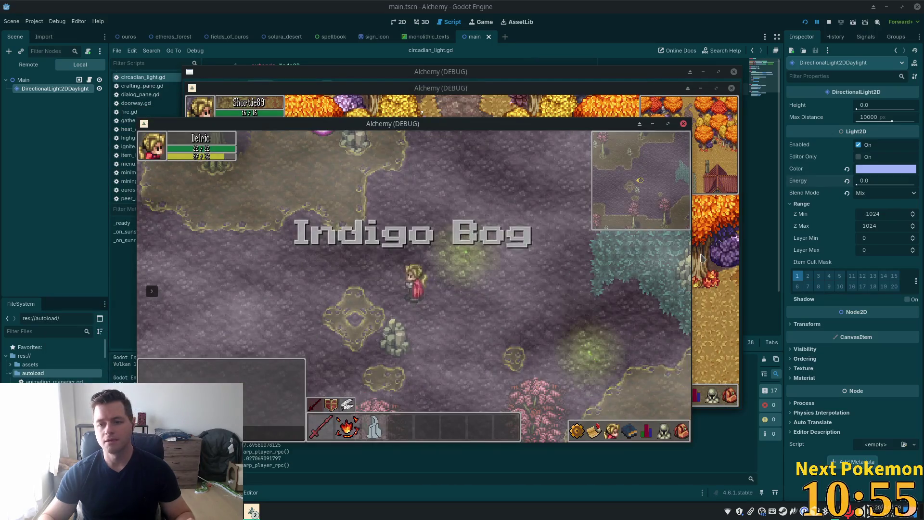
pyautogui.click(700, 259)
pyautogui.press('s')
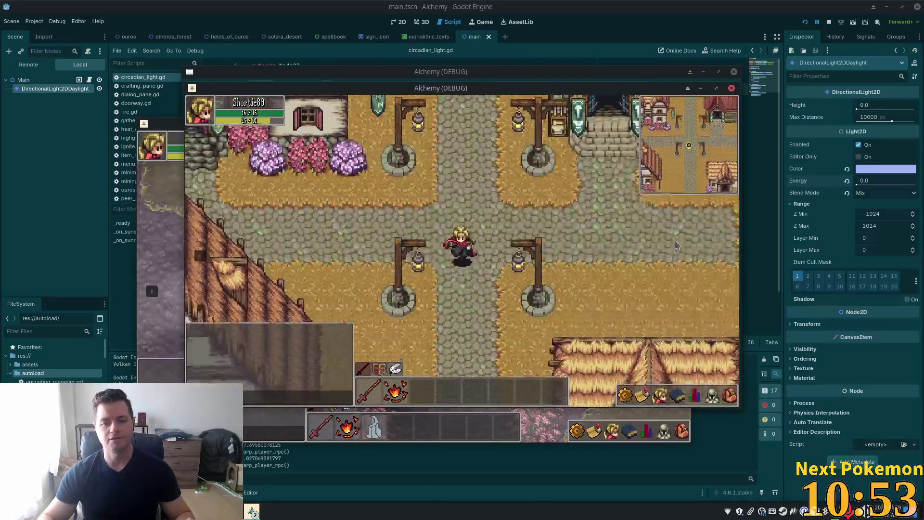
pyautogui.press('s')
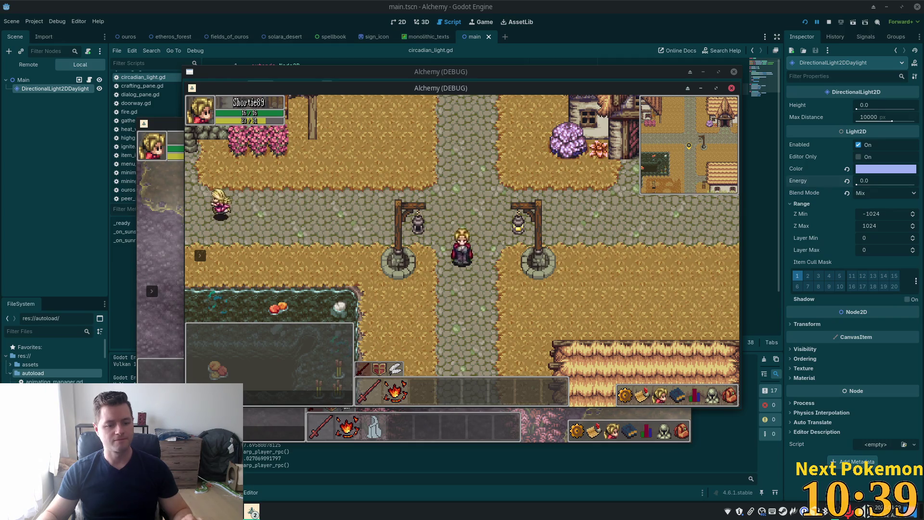
# Glance at Cursor, then place the town window at right and the bog window upper left.
pyautogui.hotkey('alt', 'Tab')
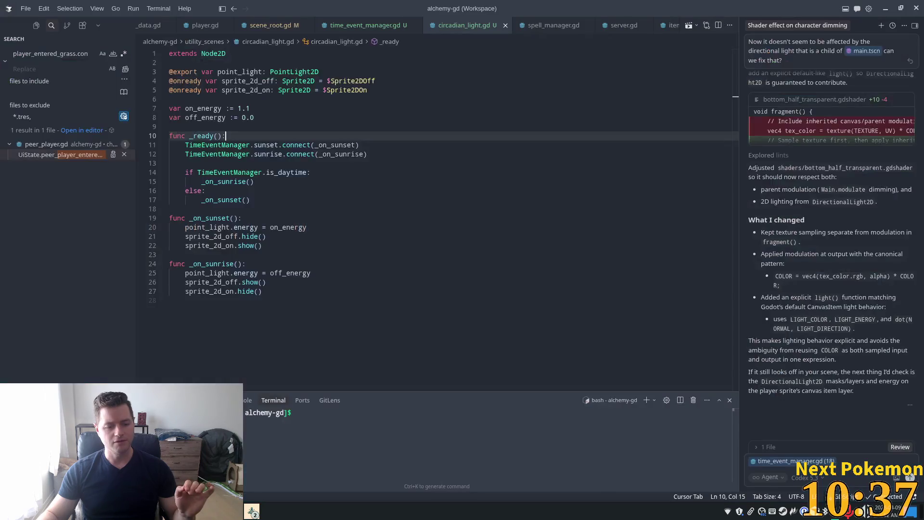
pyautogui.hotkey('alt', 'Tab')
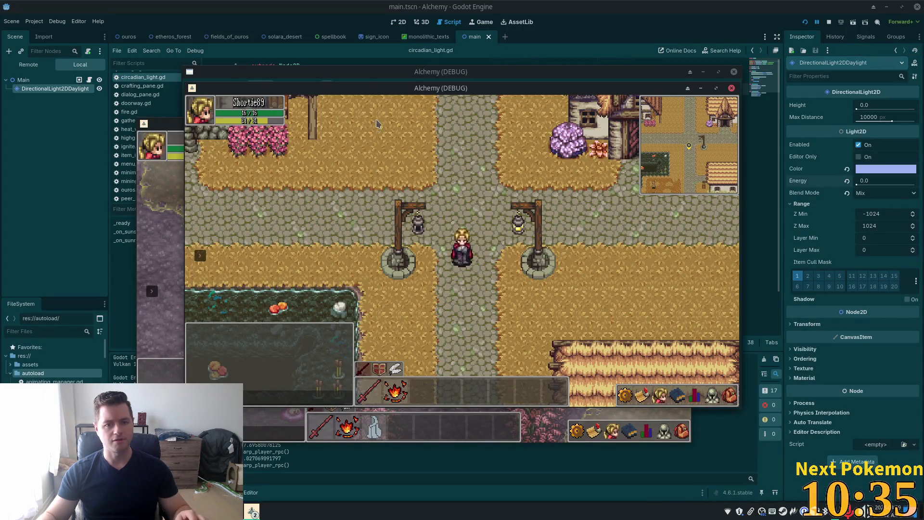
pyautogui.moveTo(373, 91)
pyautogui.mouseDown()
pyautogui.moveTo(590, 155)
pyautogui.moveTo(805, 144)
pyautogui.mouseUp()
pyautogui.moveTo(289, 123); pyautogui.dragTo(214, 83)
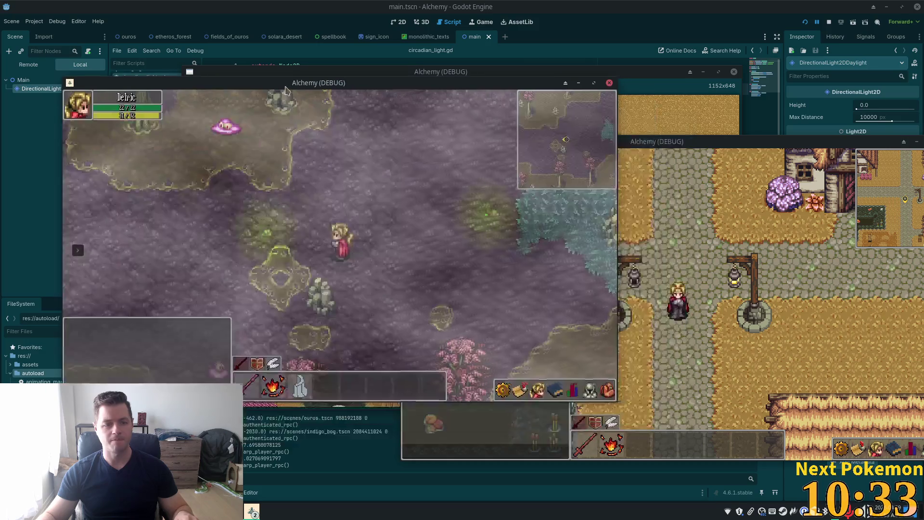